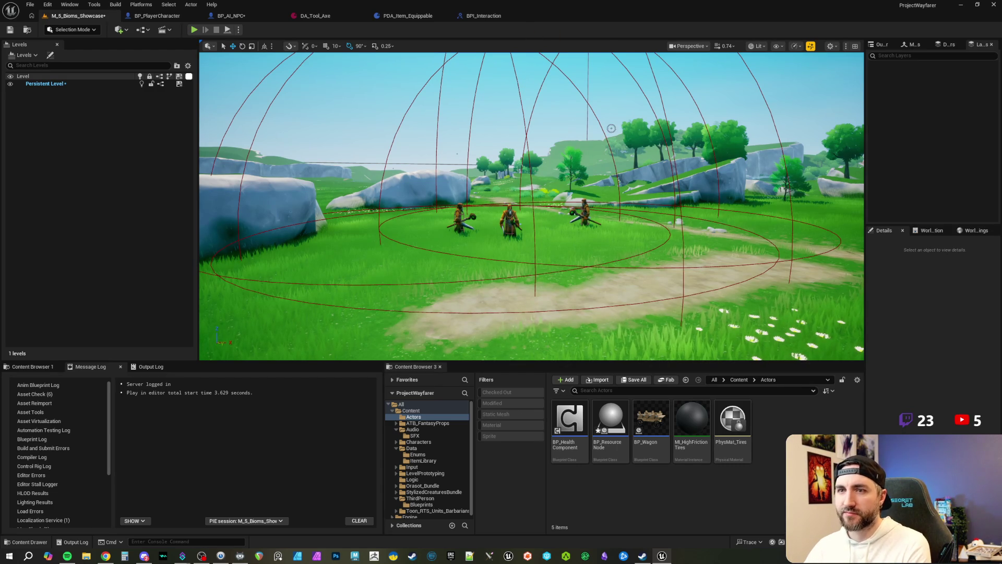
Drag BP_ResourceNode from the Content Browser into the level beside the path, then open its Blueprint.
left_click_drag(671, 193, 658, 195)
scroll(663, 193, "down", 1)
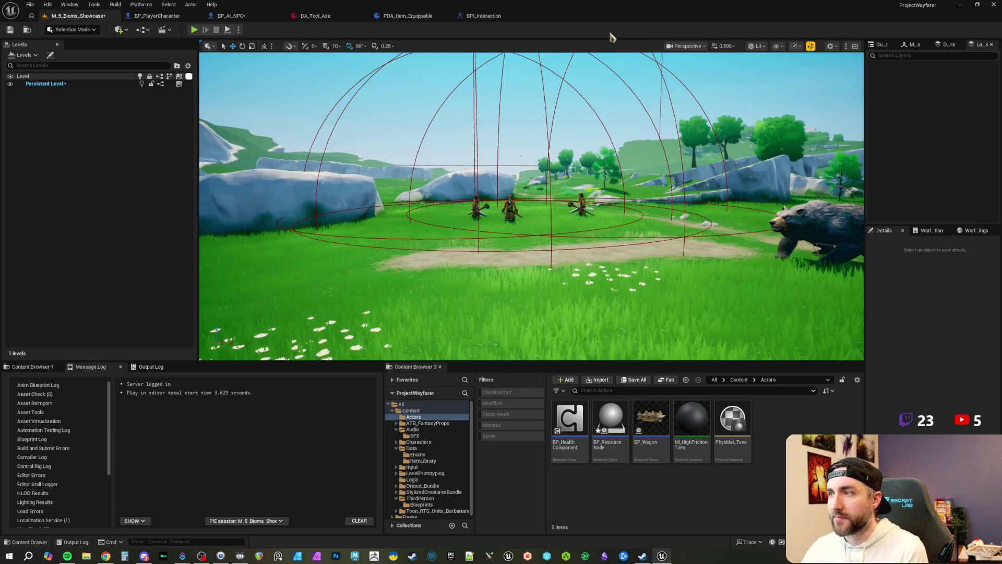
left_click(653, 438)
mouse_move(620, 454)
left_mouse_down()
mouse_move(423, 366)
mouse_move(291, 291)
left_mouse_up()
double_click(611, 423)
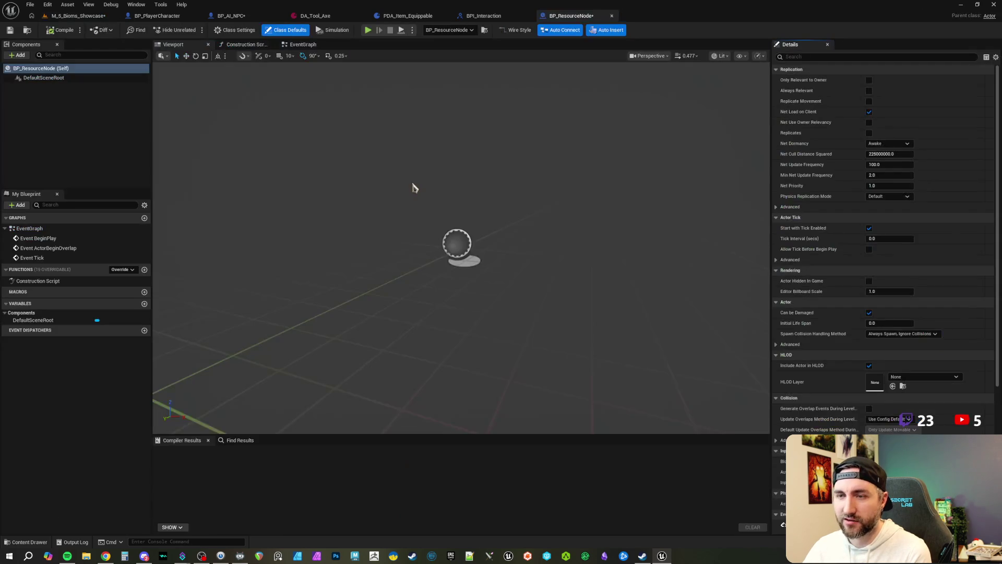
Add a Static Mesh component under DefaultSceneRoot by searching 'static me' in the Add list.
left_click(18, 55)
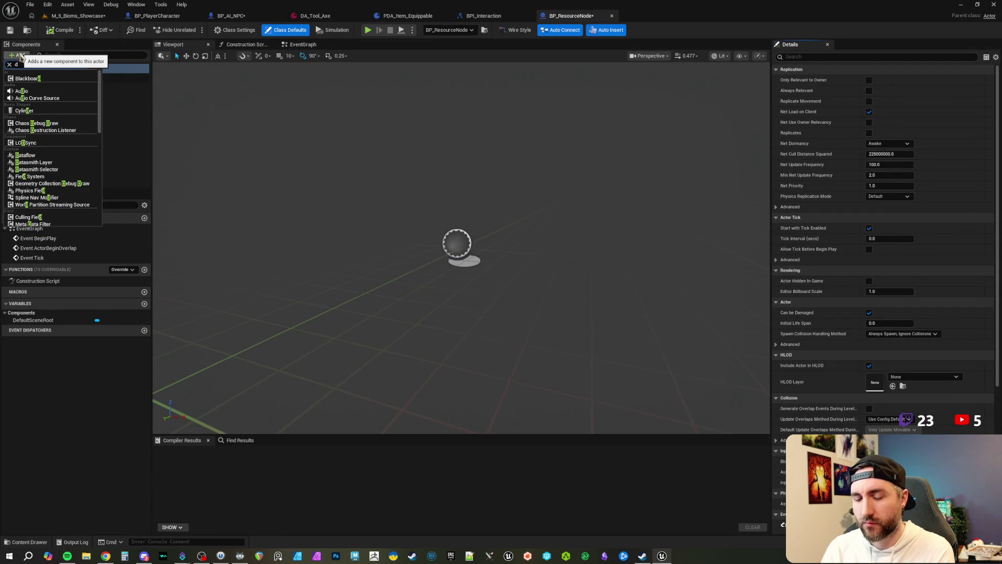
type("stat")
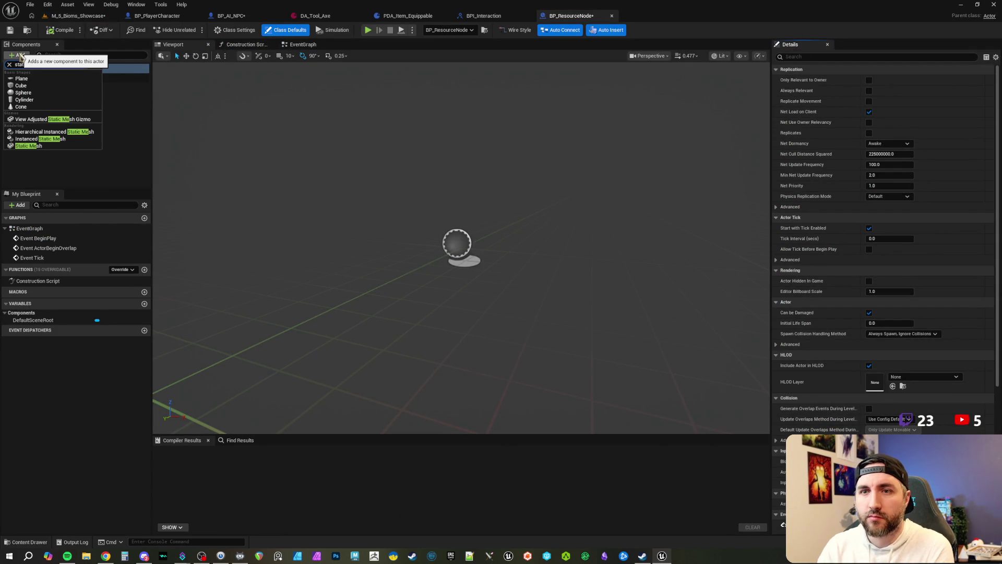
type("ic me")
left_click(31, 147)
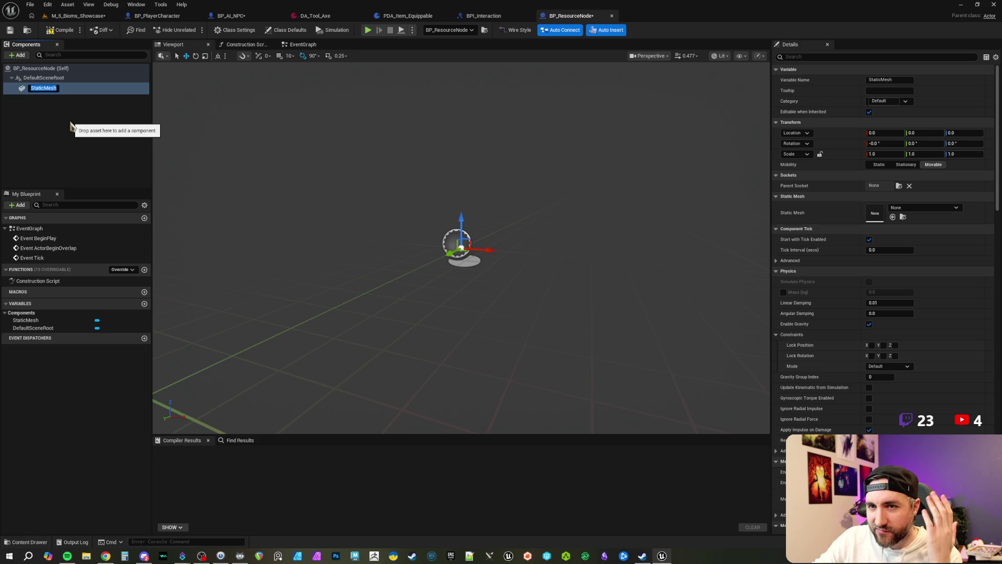
left_click(44, 79)
Compile BP_ResourceNode with the new StaticMesh component, then reselect StaticMesh for editing.
left_click(45, 87)
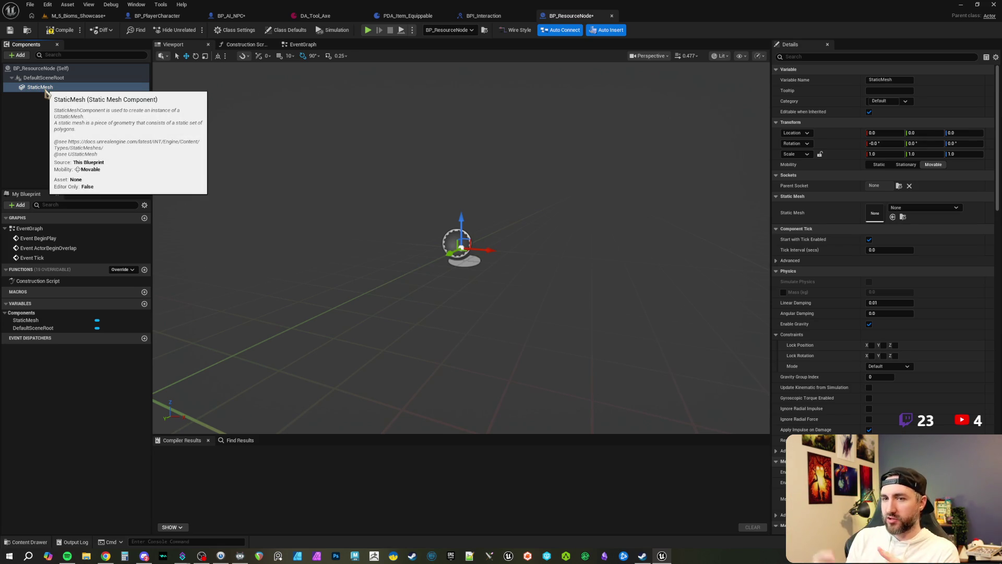
left_click(67, 101)
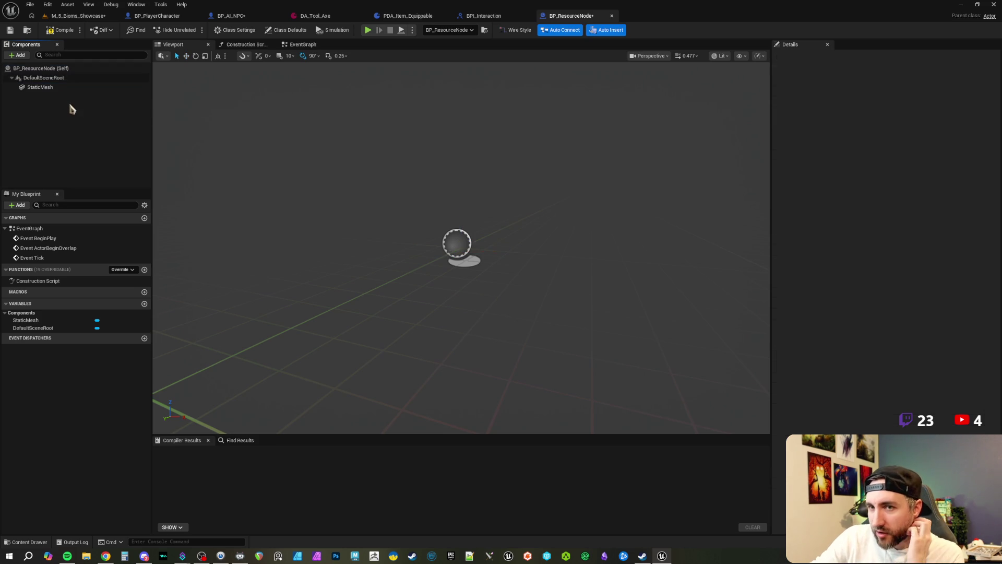
left_click(62, 30)
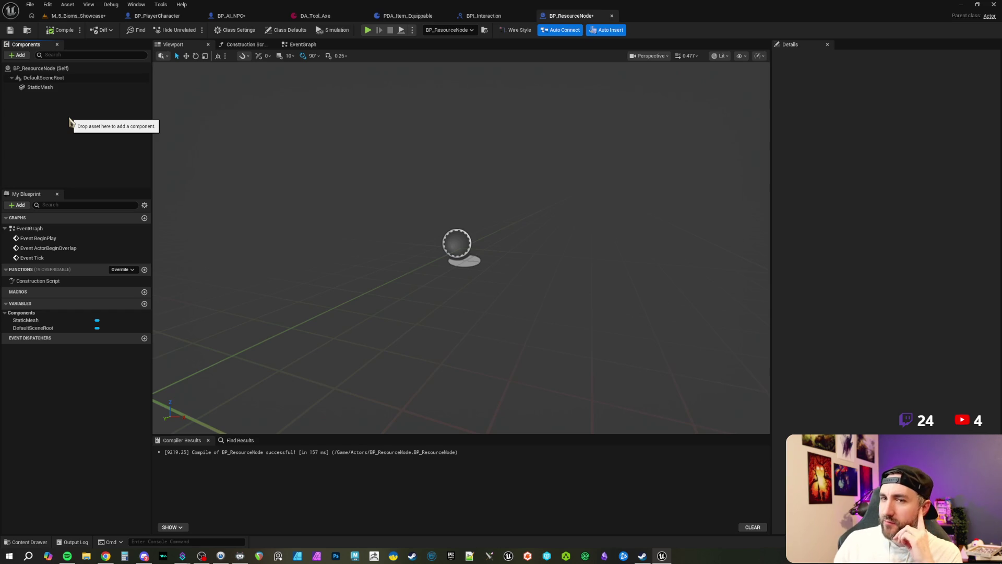
left_click(73, 87)
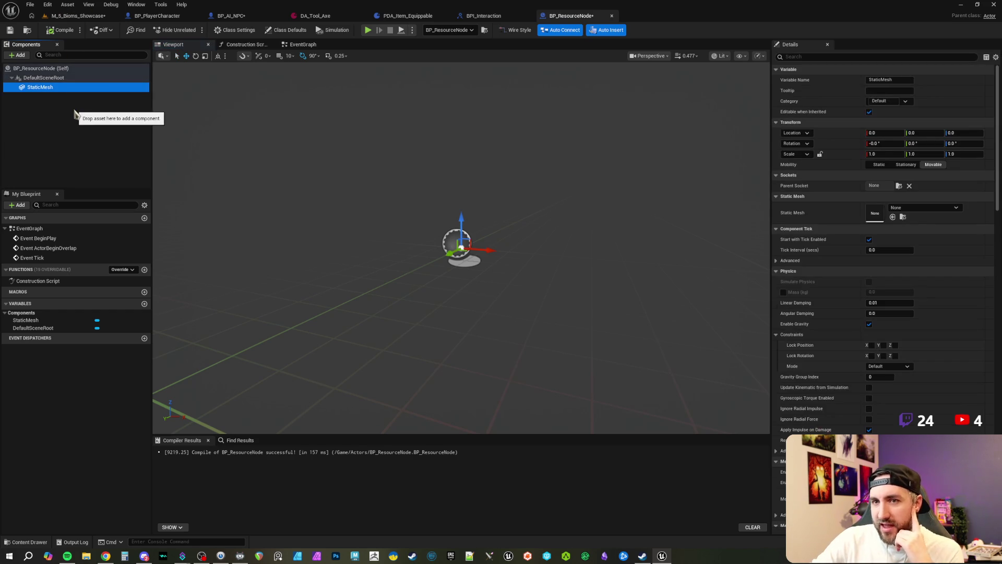
Set the StaticMesh's mesh to SM_Birch_Tree and return to the showcase level.
left_click(939, 209)
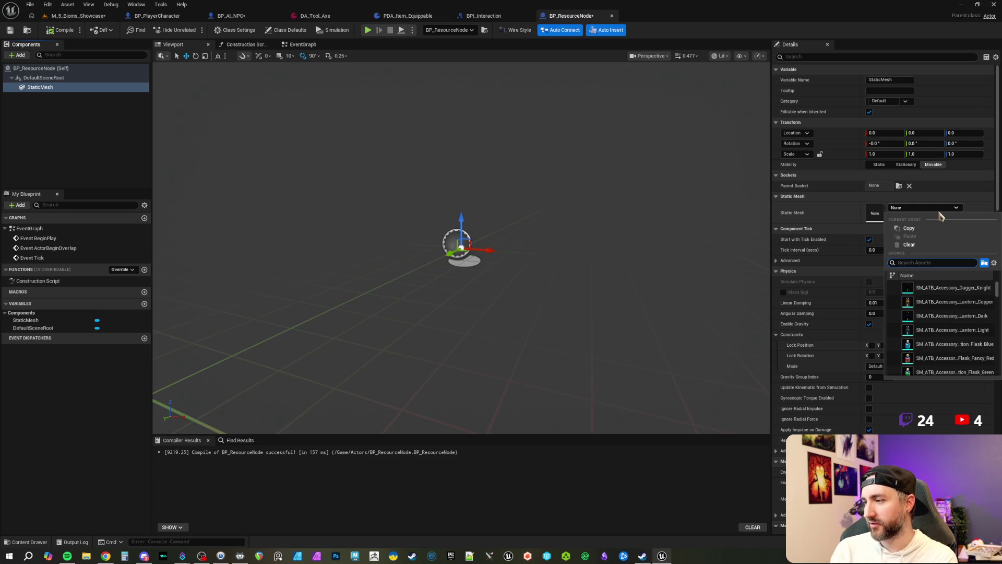
type("tree")
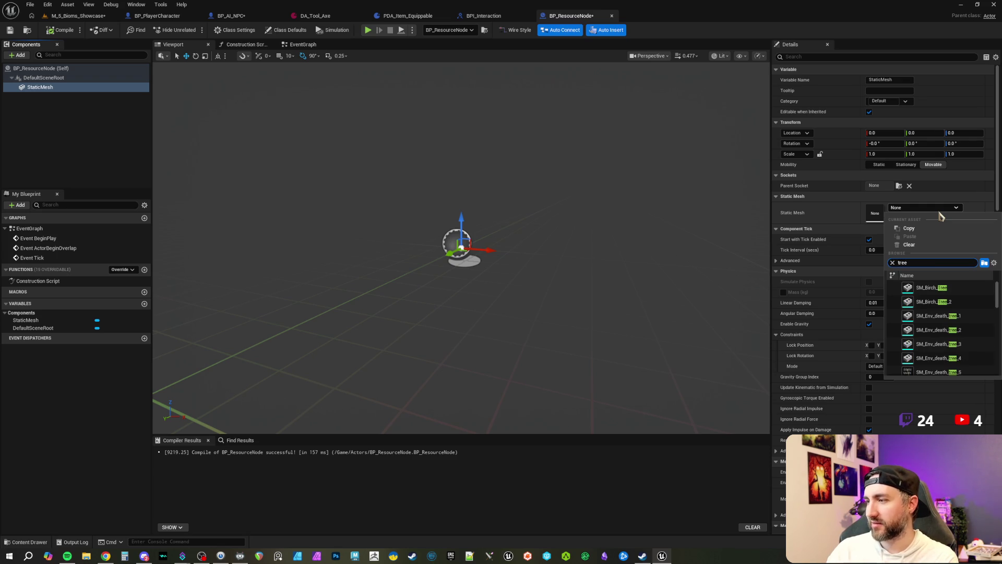
scroll(945, 324, "down", 3)
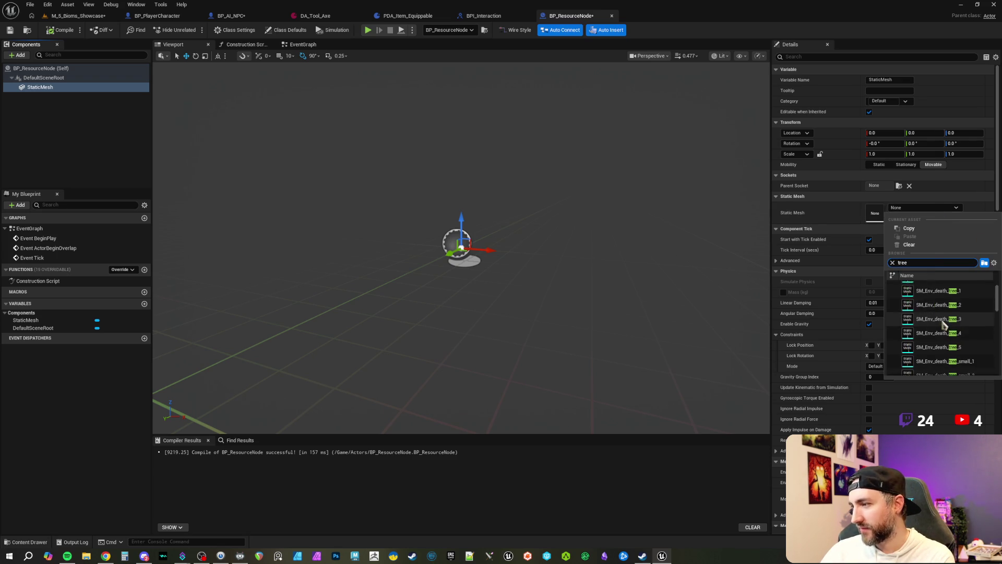
scroll(943, 325, "up", 3)
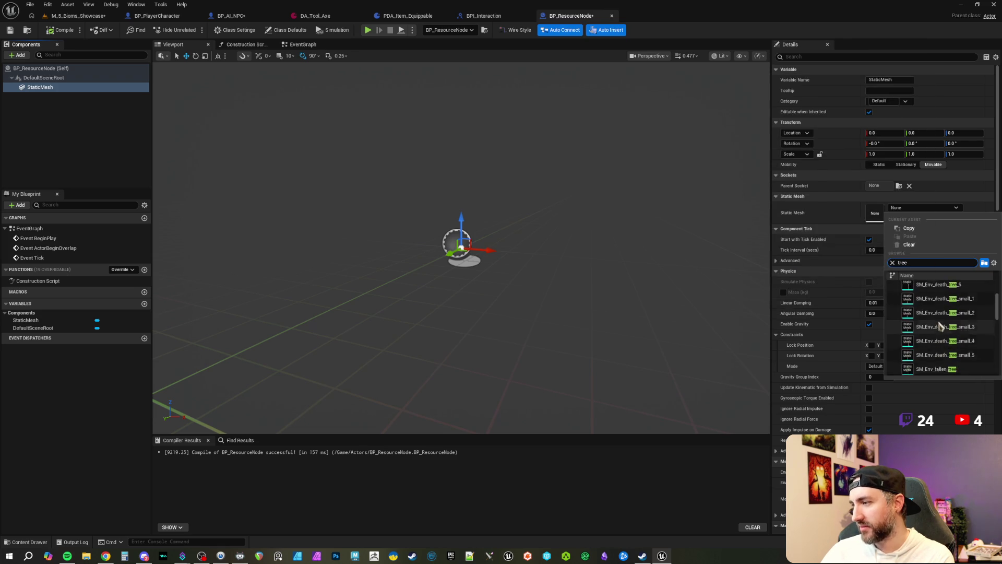
left_click(932, 289)
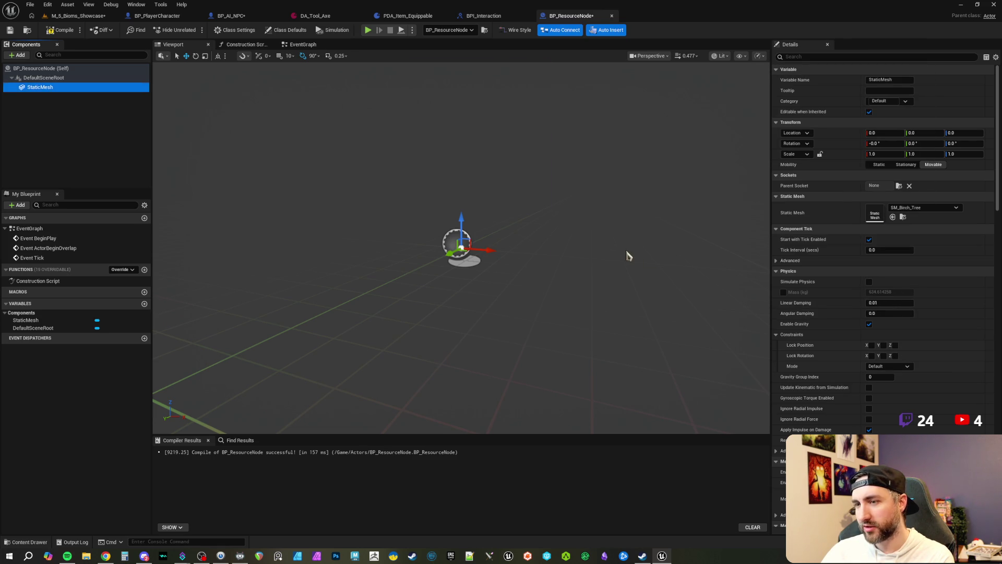
mouse_move(583, 248)
left_mouse_down()
mouse_move(583, 177)
mouse_move(583, 250)
mouse_move(569, 240)
mouse_move(570, 201)
left_mouse_up()
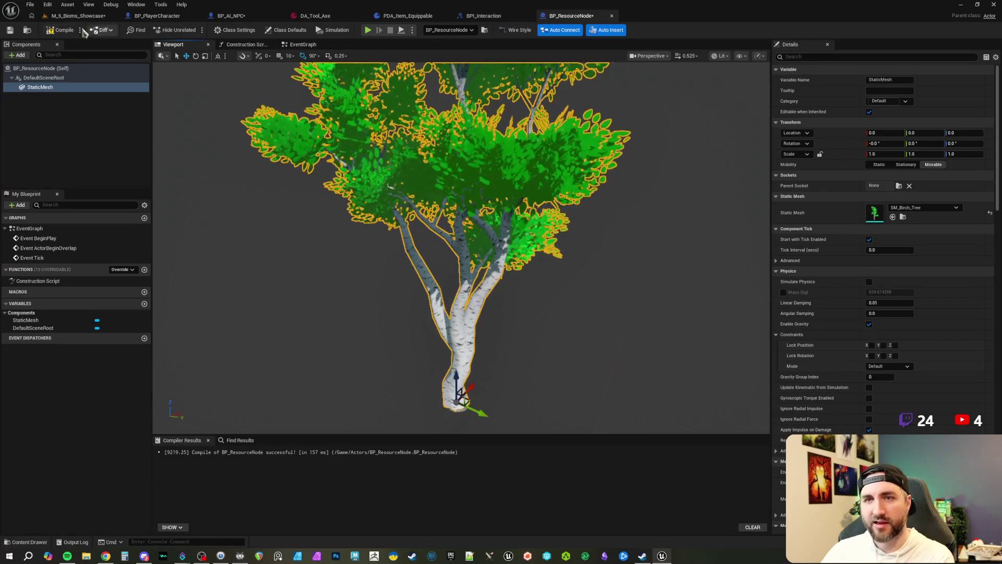
left_click(73, 16)
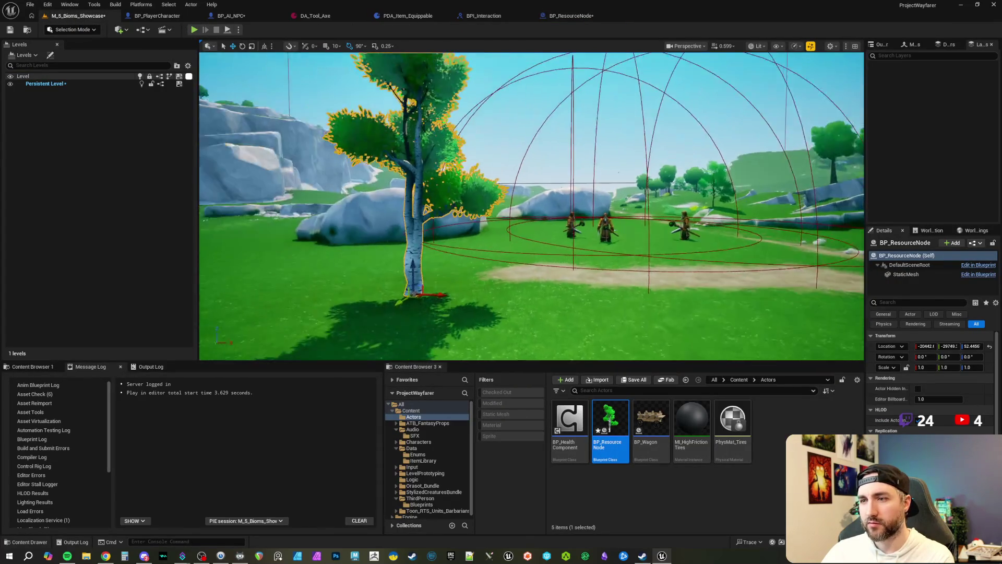
Fly the camera around the placed birch tree, then return to the BP_ResourceNode blueprint.
left_click_drag(531, 207, 473, 201)
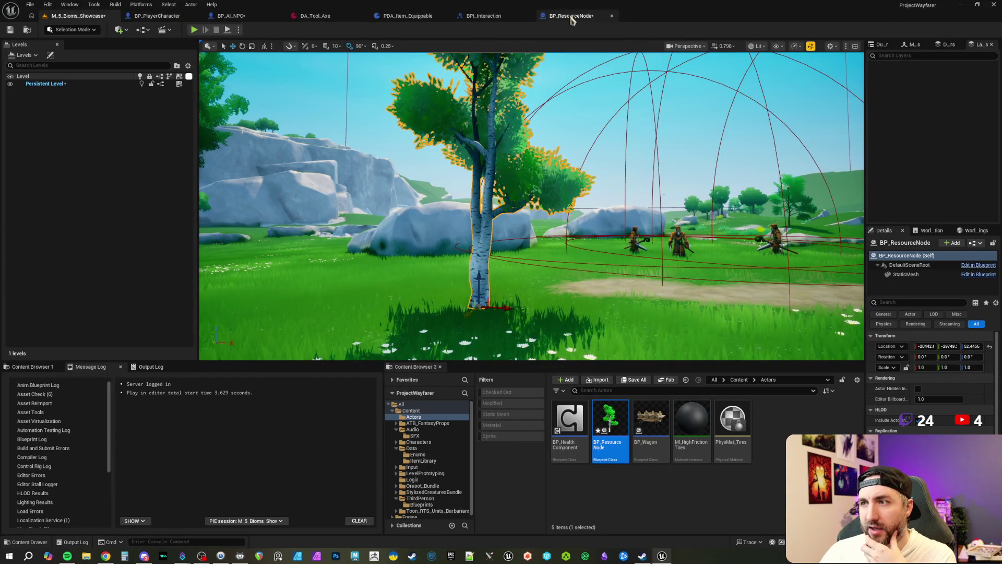
left_click(571, 16)
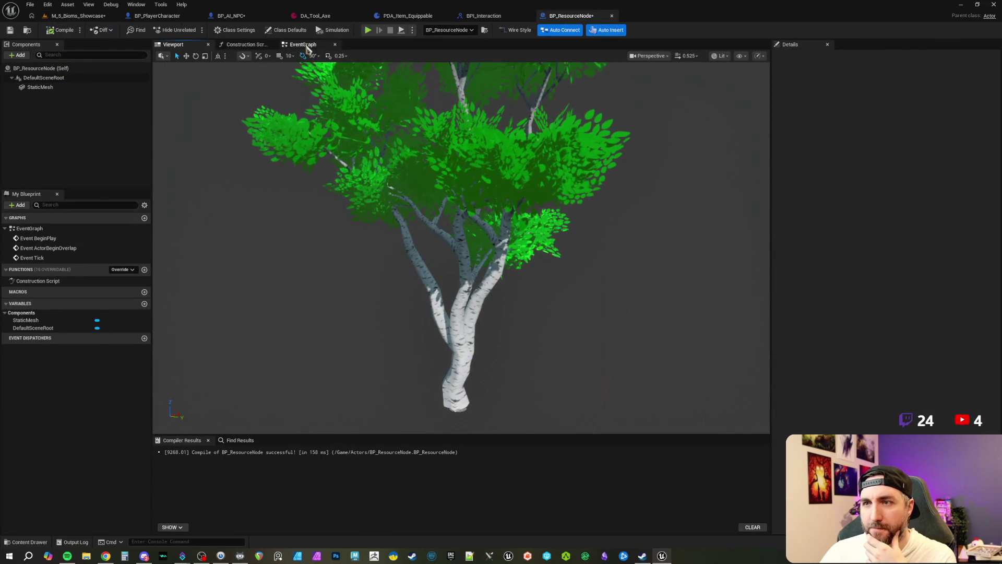
Add BPI Interaction under Implemented Interfaces in Class Settings, compile, and show the EventGraph.
left_click(224, 32)
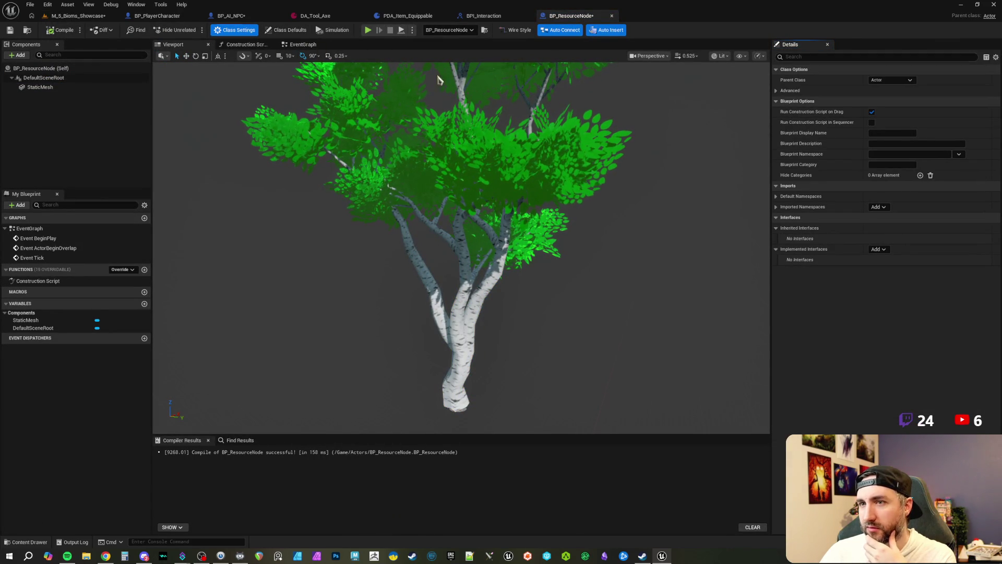
left_click(877, 250)
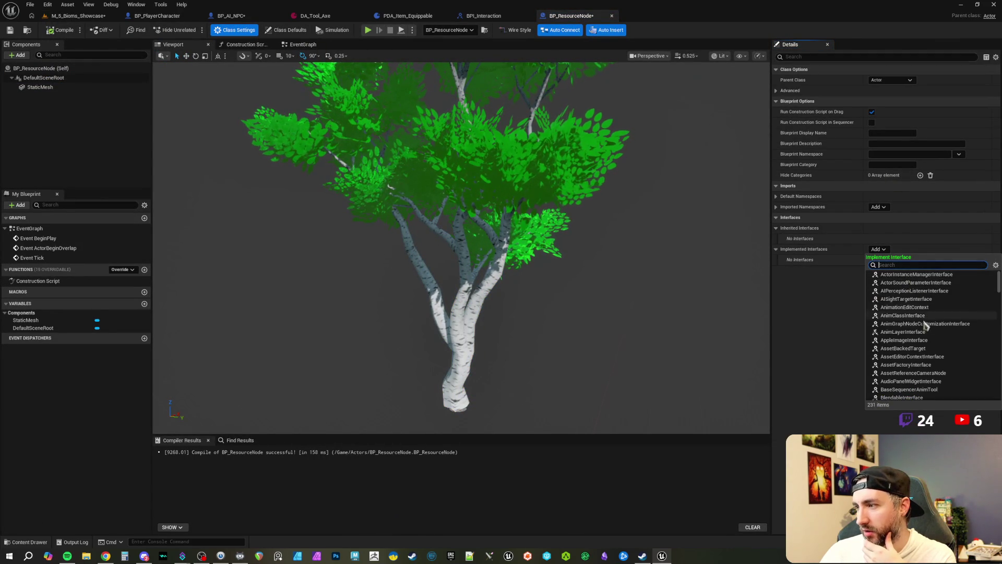
scroll(927, 334, "down", 3)
left_click(922, 366)
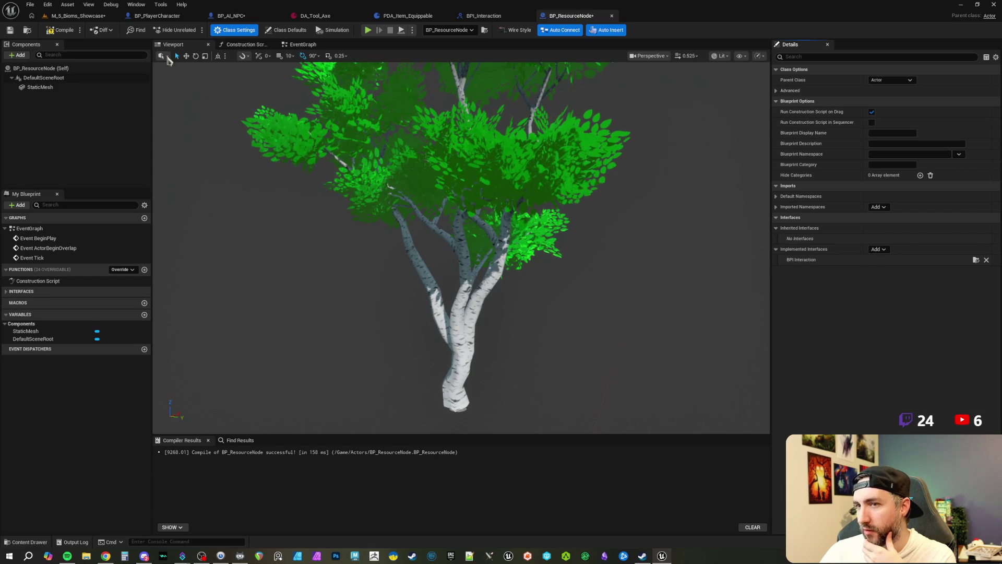
left_click(59, 30)
left_click(303, 44)
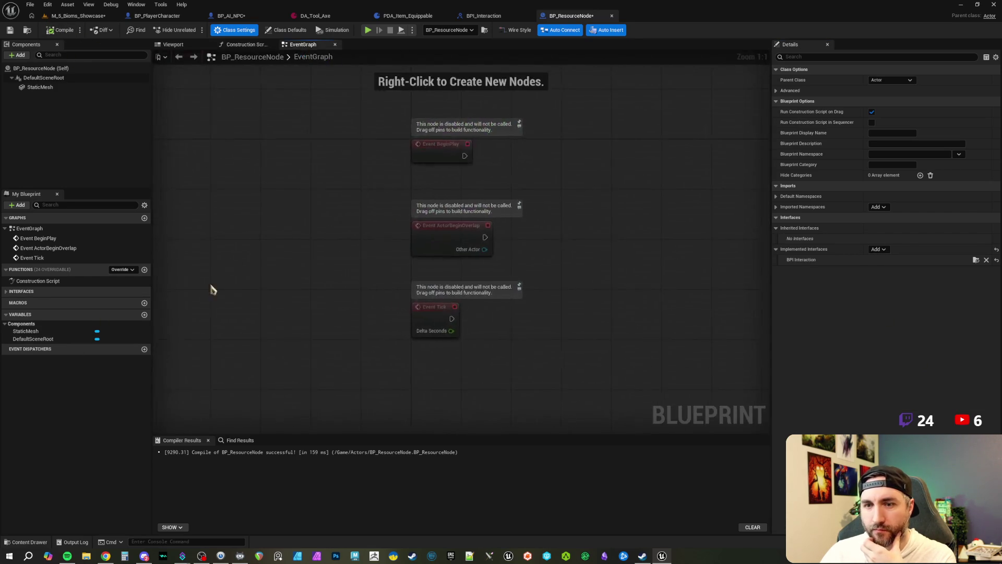
Add an Event TakeDamage node from Interfaces, then select BP_AI_NPC's damage-handling nodes.
left_click(21, 292)
double_click(39, 303)
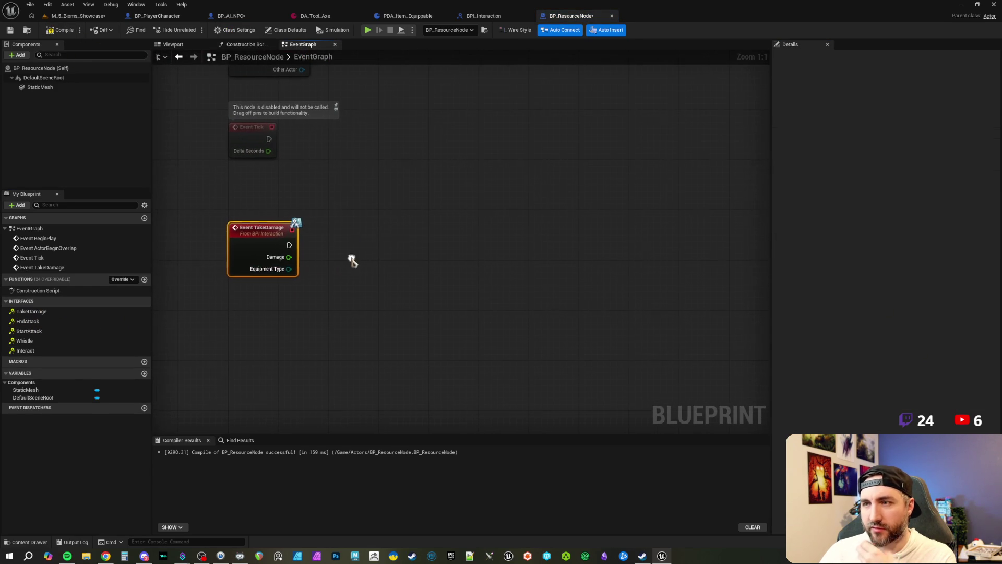
left_click(232, 16)
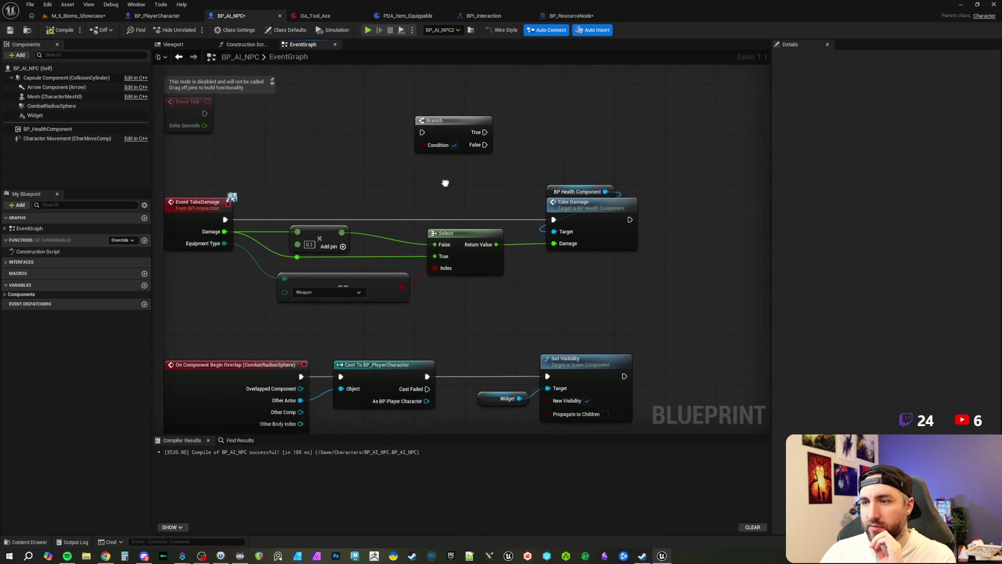
left_click_drag(320, 186, 631, 324)
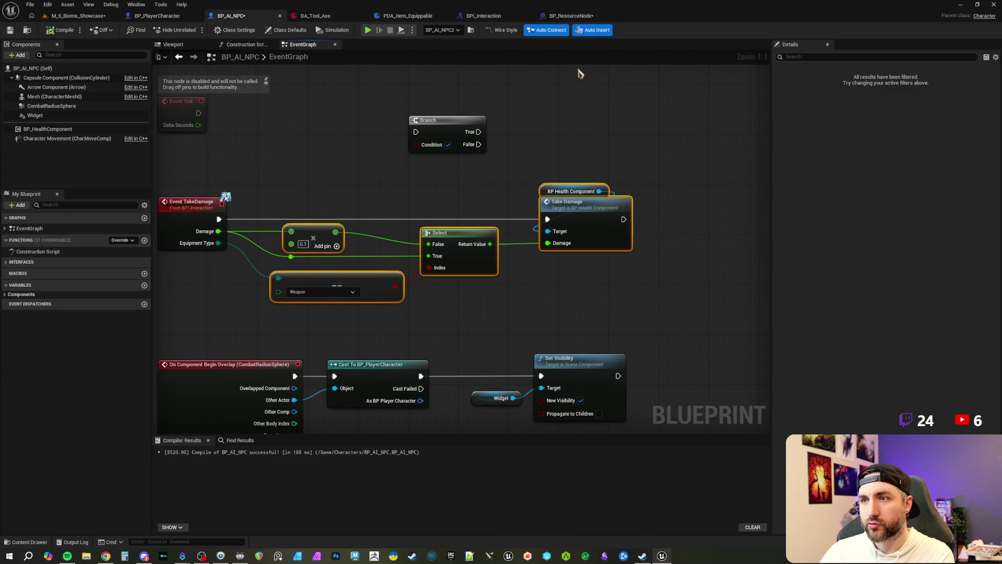
Paste the damage nodes into BP_ResourceNode and wire Event TakeDamage's execution to Take Damage.
left_click(570, 16)
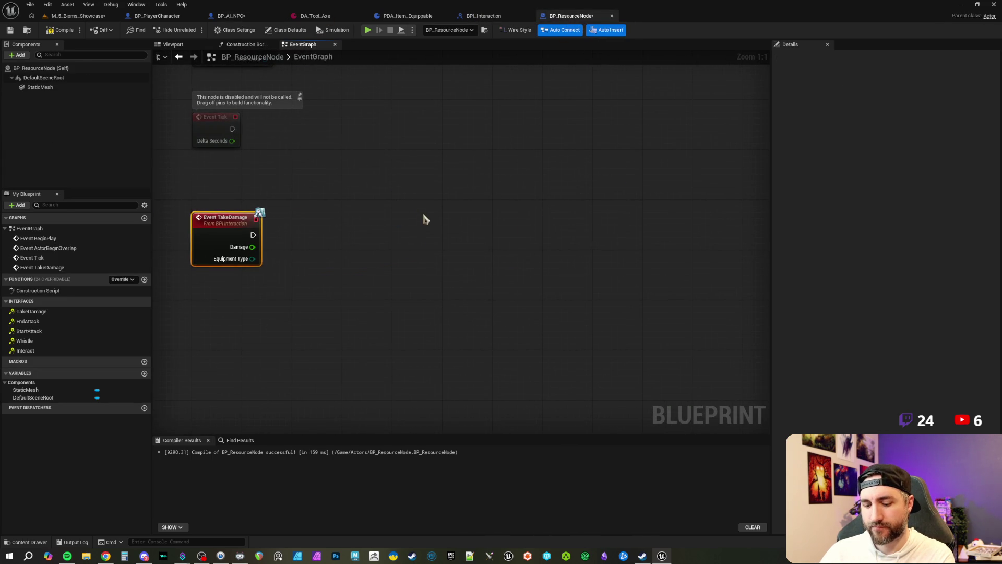
key("ctrl+v")
left_click_drag(564, 251, 582, 270)
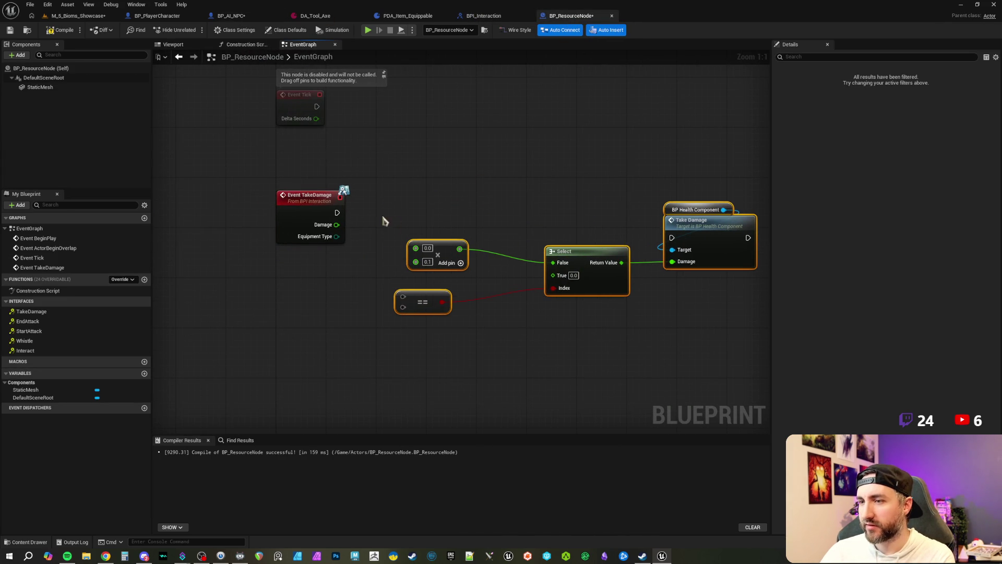
mouse_move(337, 212)
left_mouse_down()
mouse_move(672, 239)
mouse_move(694, 209)
left_mouse_up()
left_click(555, 197)
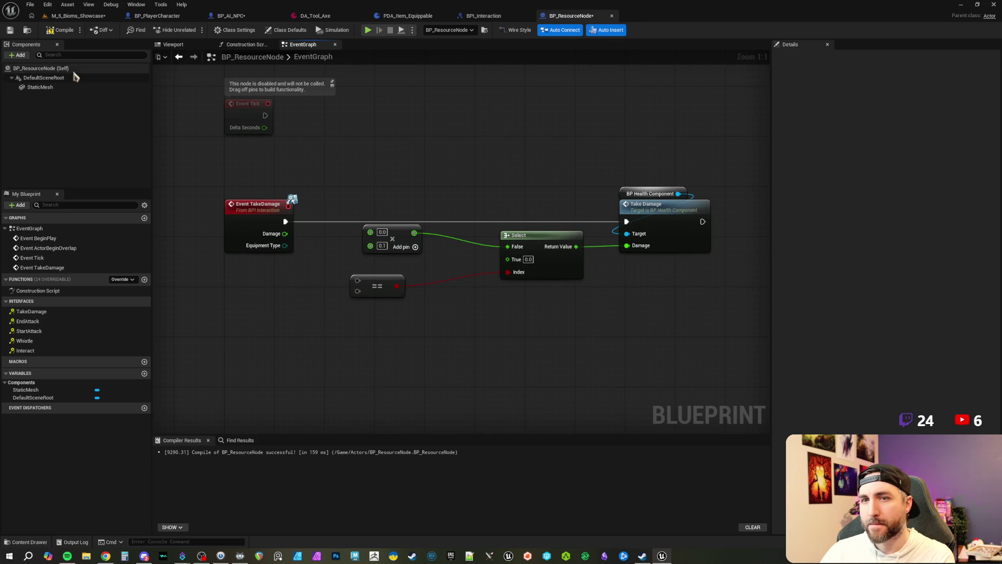
Add a BP_HealthComponent to the actor and compile the blueprint.
left_click(21, 56)
type("health comp")
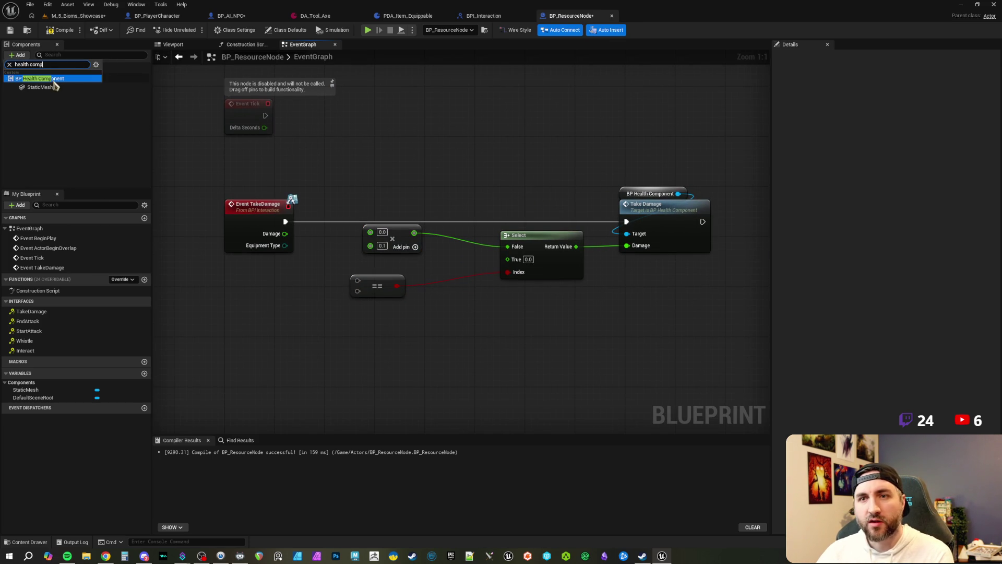
left_click(42, 71)
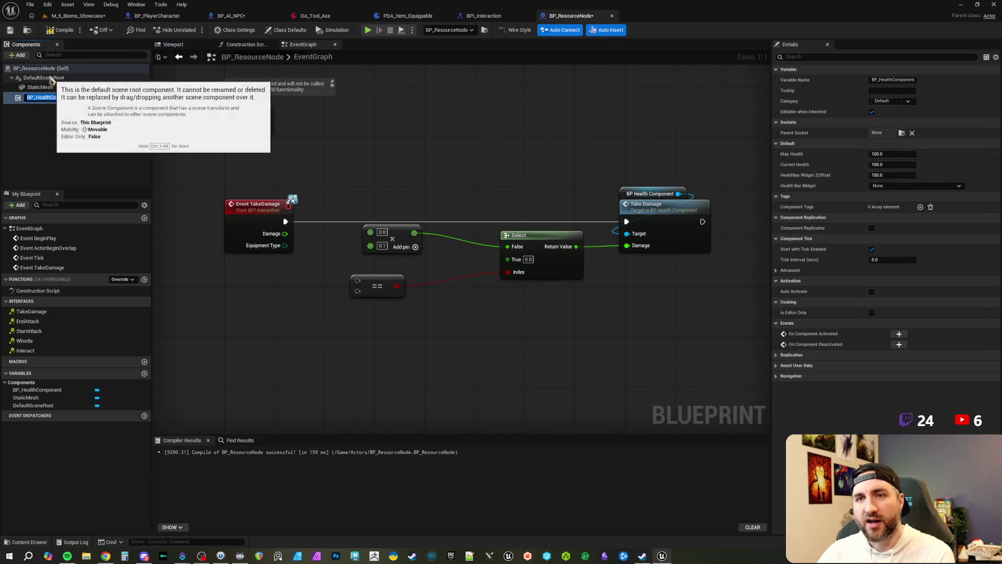
left_click(62, 29)
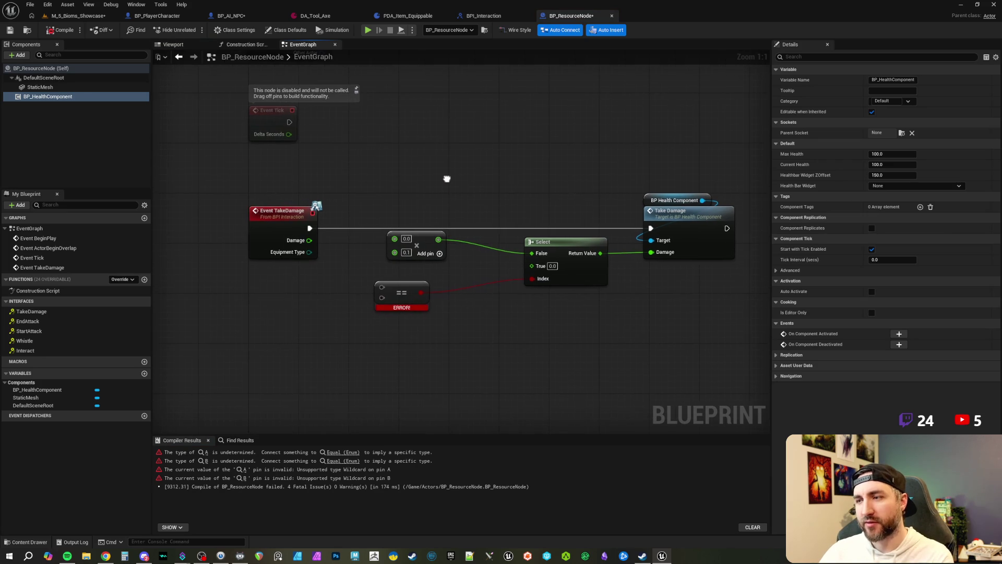
Connect Event TakeDamage's Equipment Type pin into the == comparison node.
left_click(600, 206)
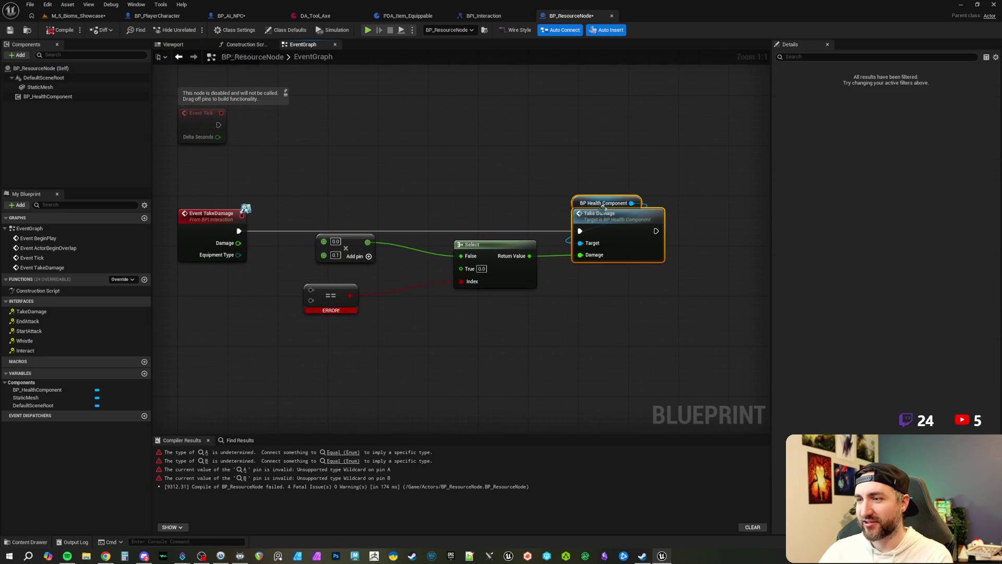
left_click(504, 189)
left_click_drag(448, 188, 494, 197)
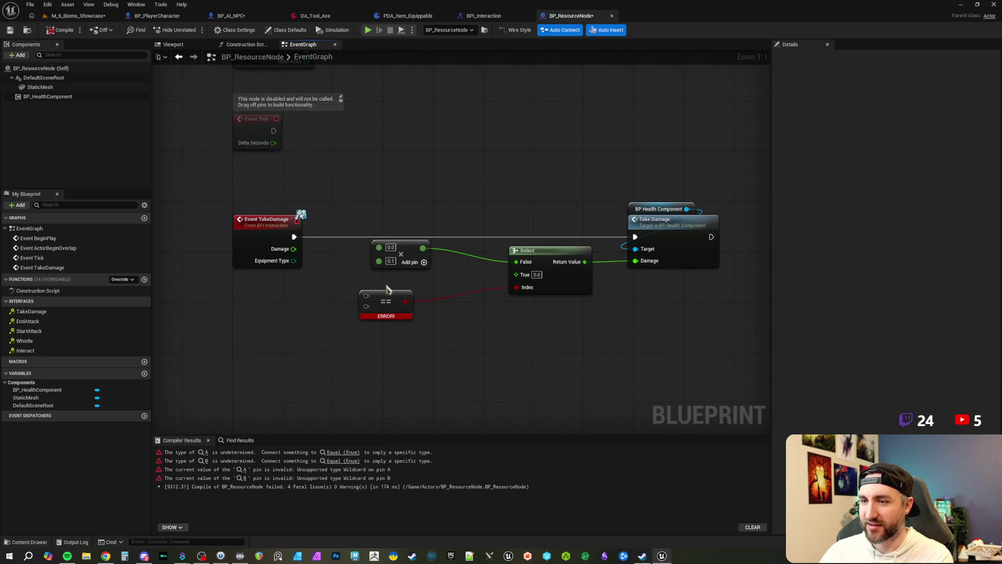
left_click_drag(293, 261, 375, 292)
mouse_move(293, 261)
left_mouse_down()
mouse_move(366, 296)
mouse_move(396, 295)
left_mouse_up()
left_click(449, 353)
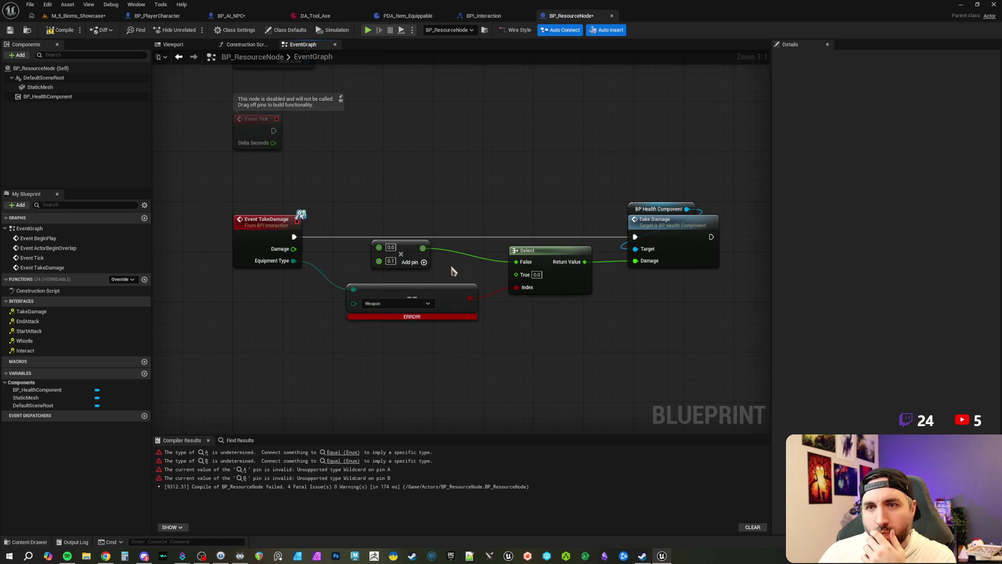
left_click_drag(476, 183, 460, 195)
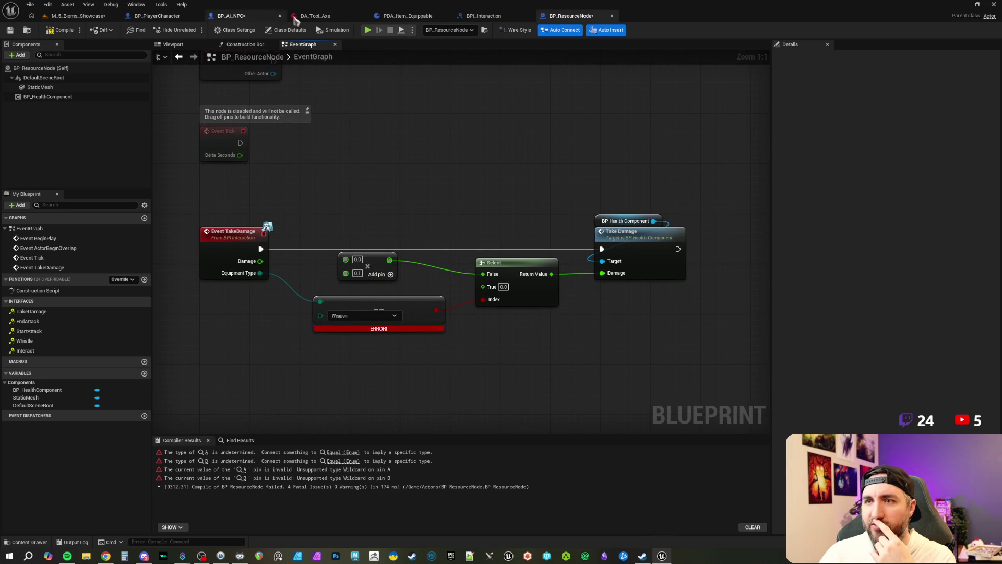
Open BP_HealthComponent in its editor and inspect its Begin Play and TakeDamage chains.
left_click(47, 97)
right_click(57, 98)
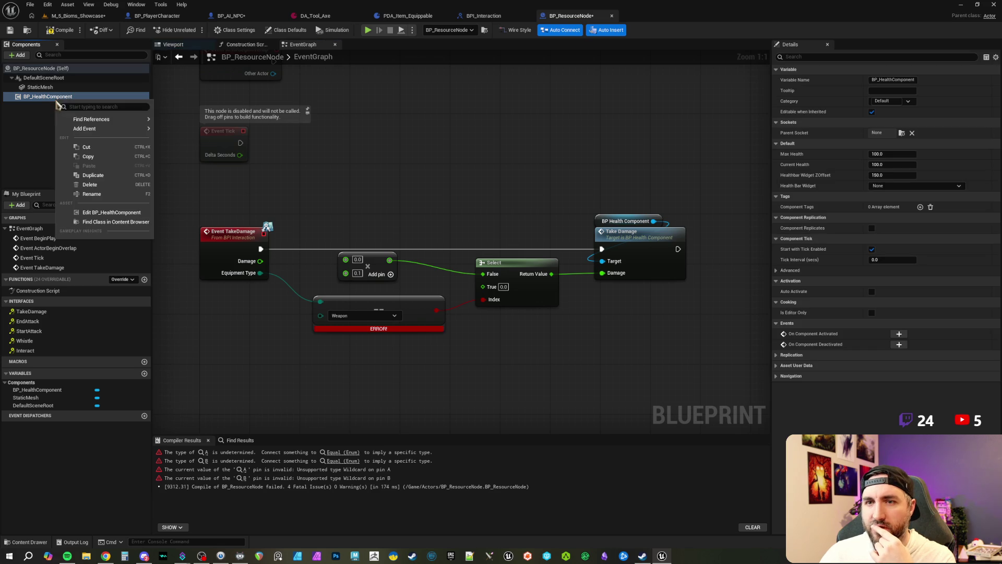
left_click(109, 214)
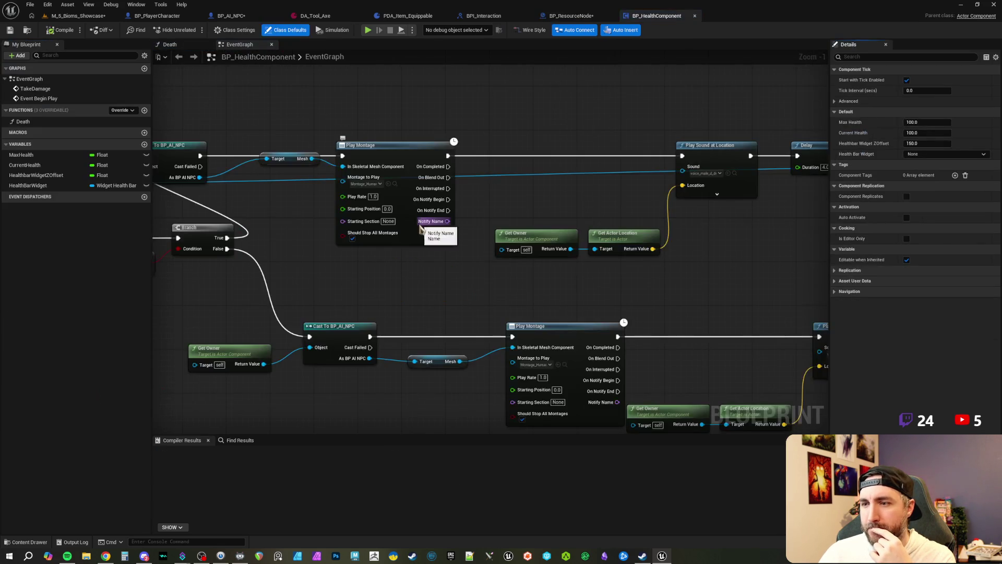
mouse_move(395, 285)
left_mouse_down()
mouse_move(505, 299)
mouse_move(527, 322)
left_mouse_up()
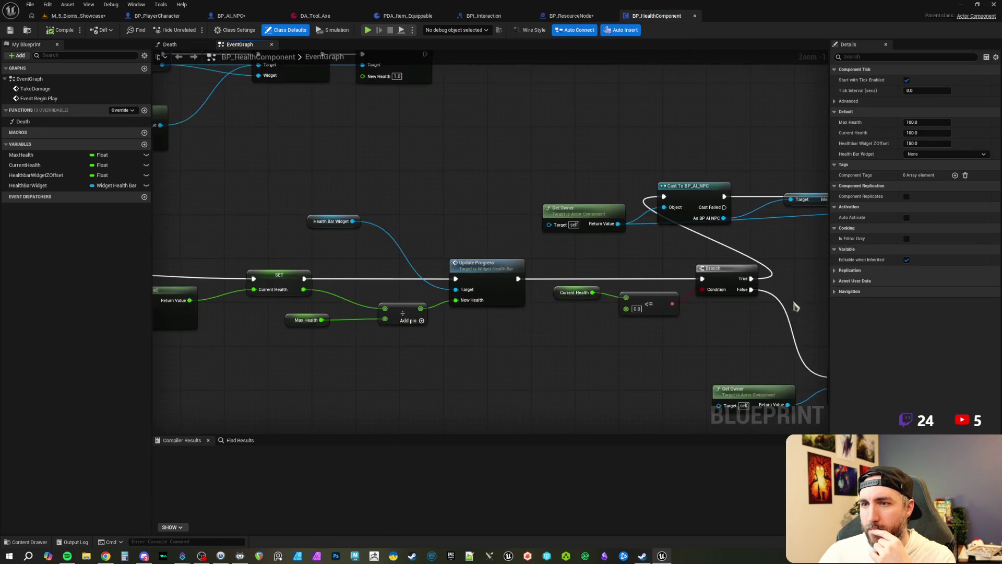
mouse_move(396, 197)
left_mouse_down()
mouse_move(494, 261)
mouse_move(548, 244)
left_mouse_up()
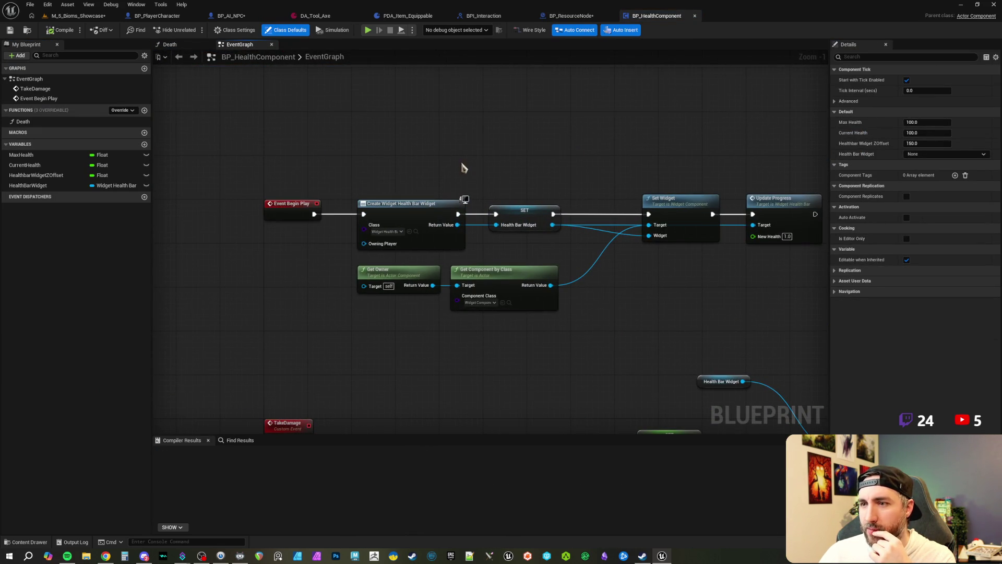
left_click_drag(464, 163, 404, 147)
left_click_drag(476, 156, 416, 139)
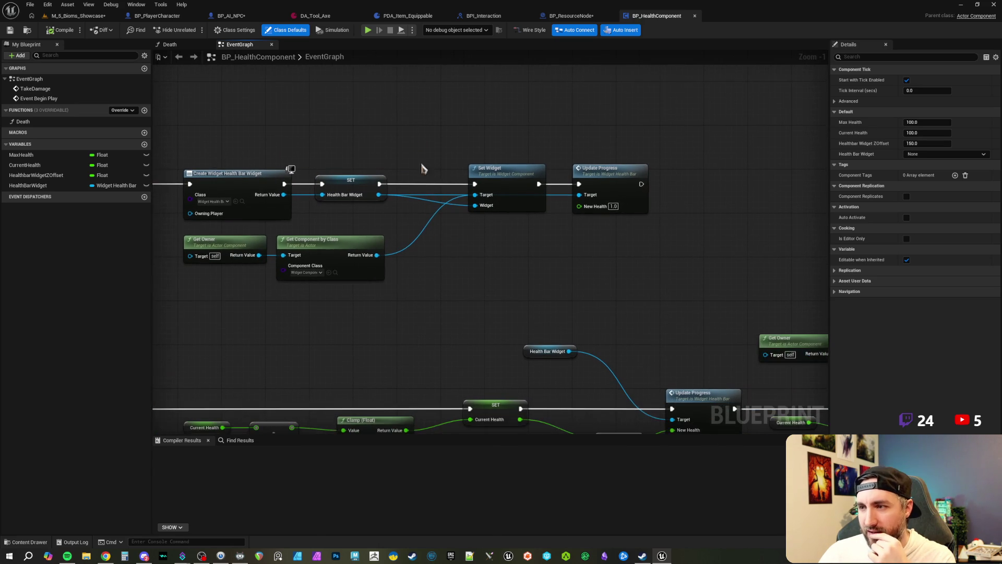
Insert an Is Valid check between Event Begin Play and Create Widget, tidying the lookup nodes.
left_click_drag(375, 283, 261, 245)
left_click_drag(376, 255, 440, 263)
type("is valid")
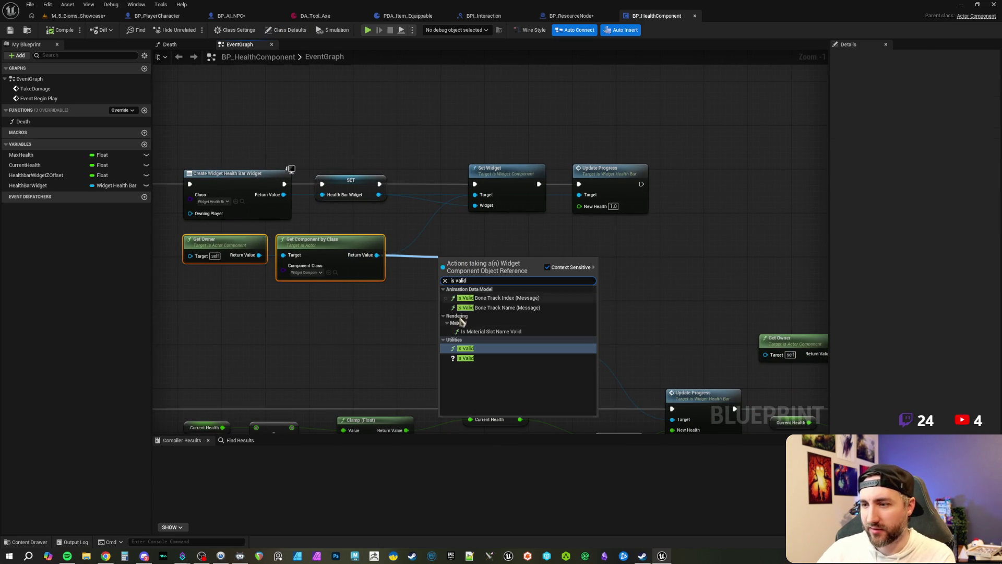
left_click(466, 358)
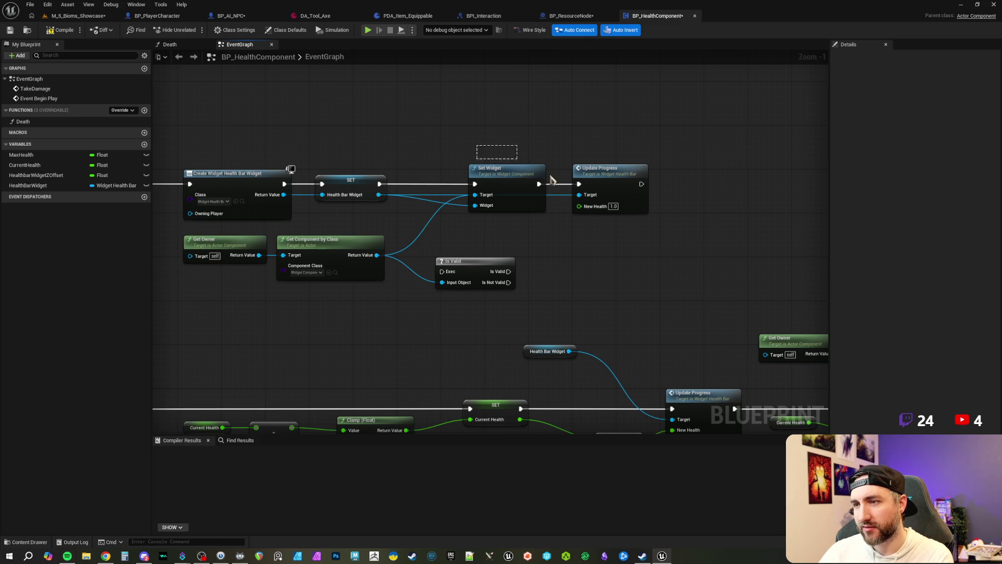
left_click_drag(343, 138, 717, 220)
left_click_drag(337, 178, 595, 178)
left_click_drag(578, 262, 466, 174)
left_click(501, 157)
left_click_drag(456, 232, 334, 269)
left_click_drag(417, 250, 329, 233)
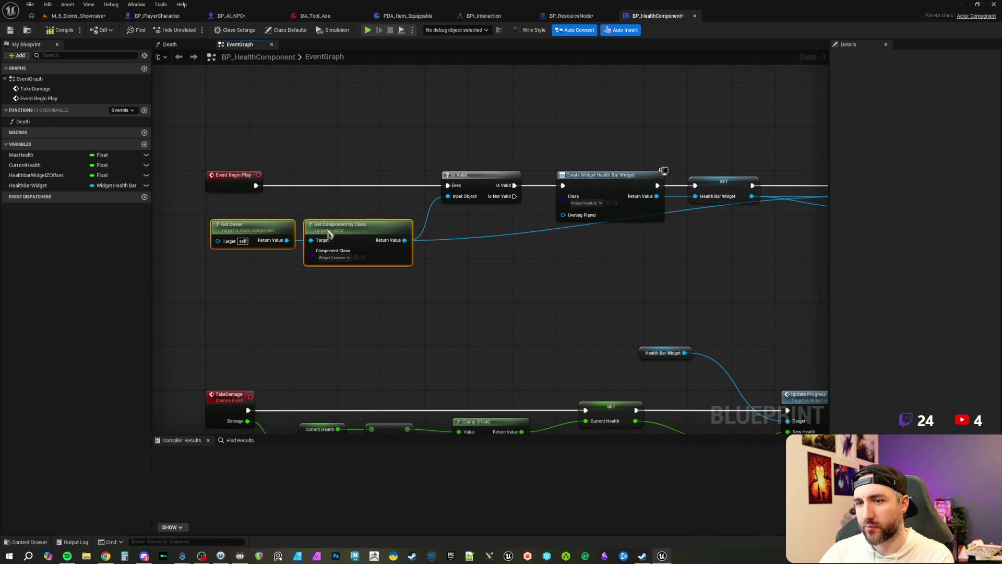
left_click(453, 284)
Convert the Health Bar Widget getter to a Validated Get between SET and Update Progress.
left_click_drag(421, 284, 310, 277)
left_click_drag(631, 284, 443, 272)
left_click_drag(598, 269, 615, 273)
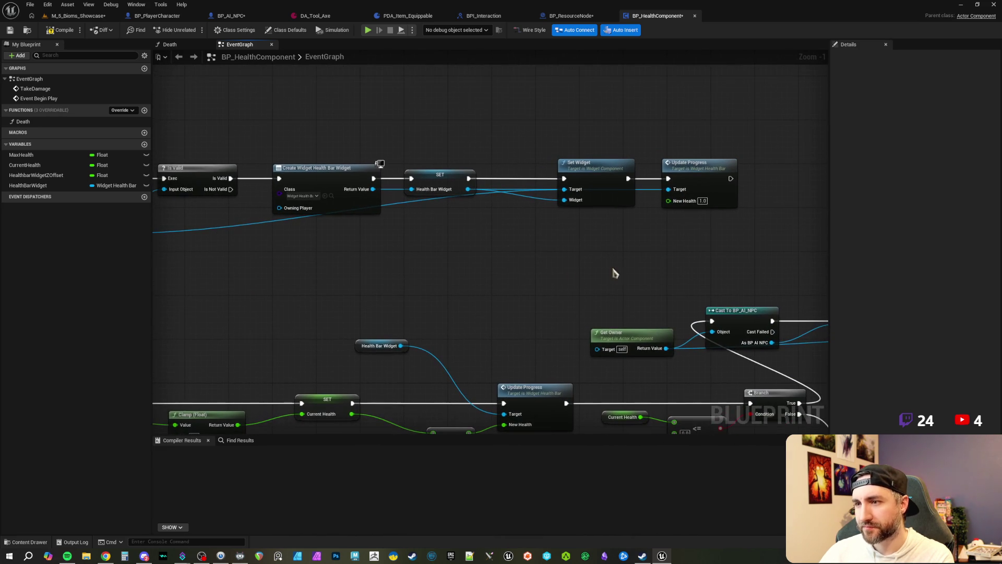
left_click(443, 172)
left_click_drag(440, 292, 513, 212)
left_click(459, 262)
right_click(438, 263)
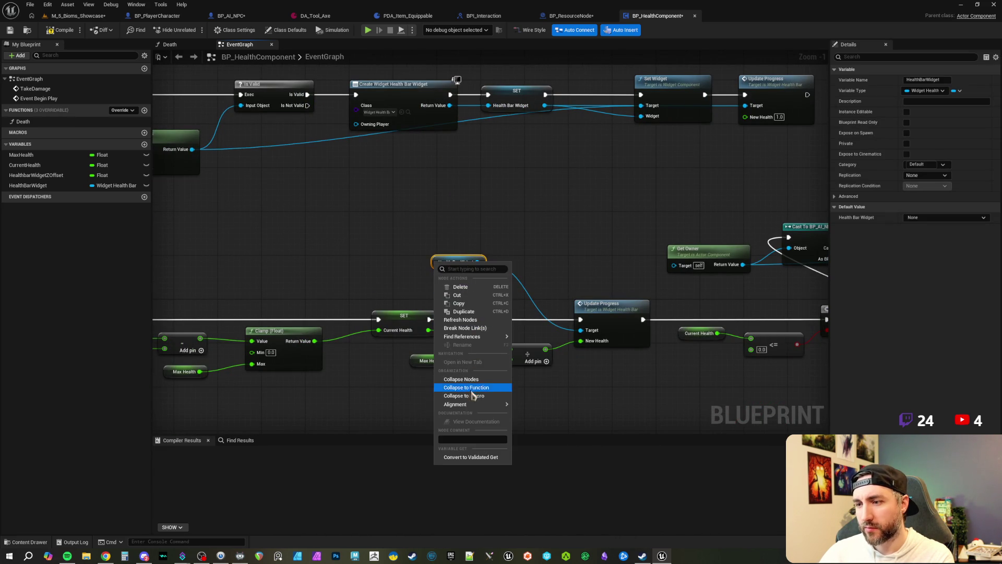
left_click(474, 456)
left_click_drag(558, 277, 537, 238)
left_click_drag(480, 223, 505, 272)
left_click(535, 241)
mouse_move(535, 240)
left_mouse_down()
mouse_move(392, 224)
mouse_move(414, 223)
mouse_move(556, 328)
mouse_move(496, 328)
left_mouse_up()
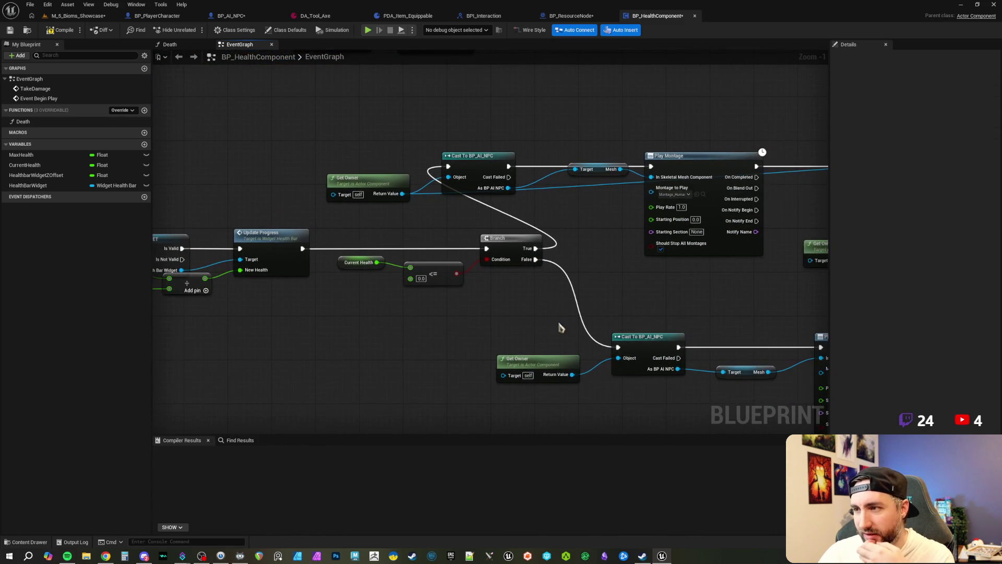
Review the Cast, Play Montage, Delay and Destroy Actor nodes further along the graph.
left_click_drag(627, 308, 557, 302)
mouse_move(312, 119)
left_mouse_down()
mouse_move(700, 282)
mouse_move(520, 267)
left_mouse_up()
left_click_drag(300, 270, 705, 360)
left_click(736, 278)
mouse_move(736, 278)
left_mouse_down()
mouse_move(707, 251)
mouse_move(521, 262)
left_mouse_up()
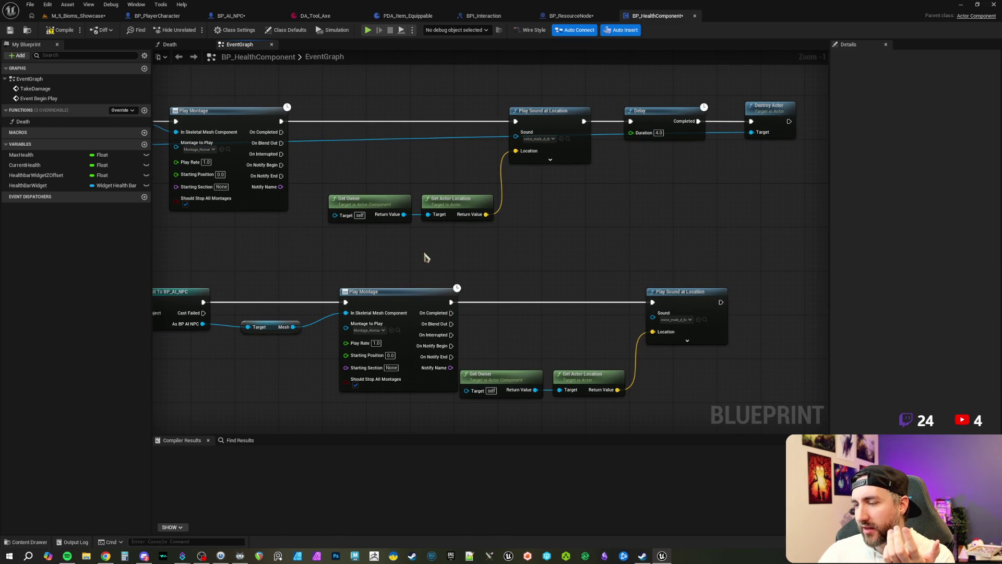
left_click_drag(369, 246, 716, 307)
left_click_drag(436, 333, 465, 272)
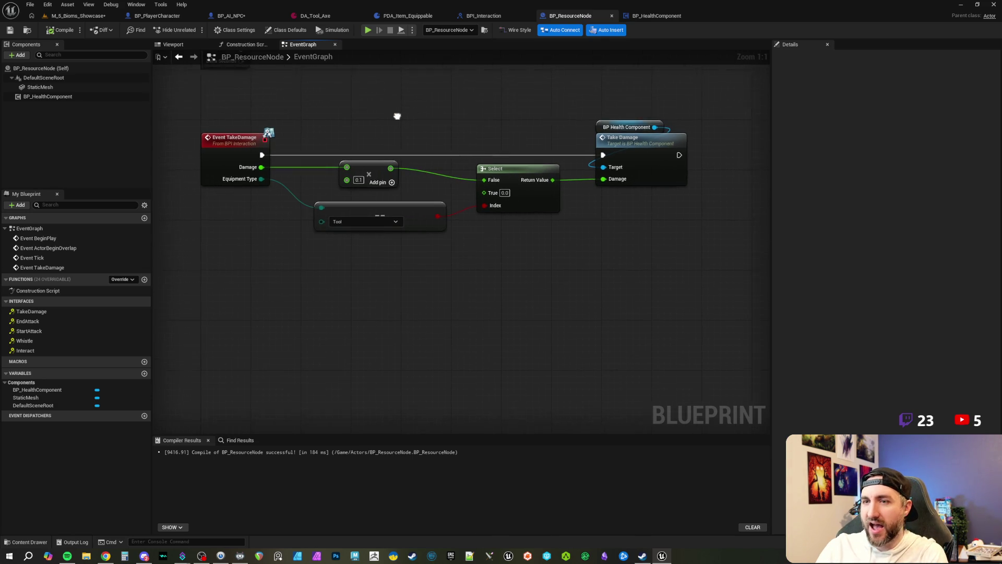
Switch to the M_5_Bioms_Showcase tab, showing the birch tree with StaticMesh and BP_HealthComponent.
left_click(81, 15)
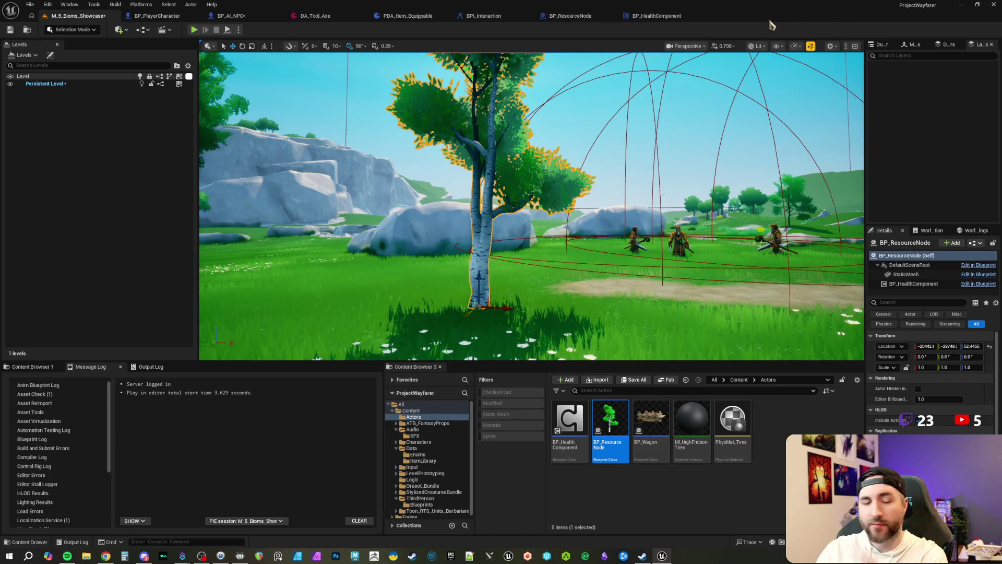
Fly the camera closer to the placed tree, then deselect the tree and the BP_ResourceNode asset.
mouse_move(522, 209)
left_mouse_down()
mouse_move(538, 194)
mouse_move(519, 201)
mouse_move(538, 212)
left_mouse_up()
key("Escape")
scroll(525, 204, "down", 1)
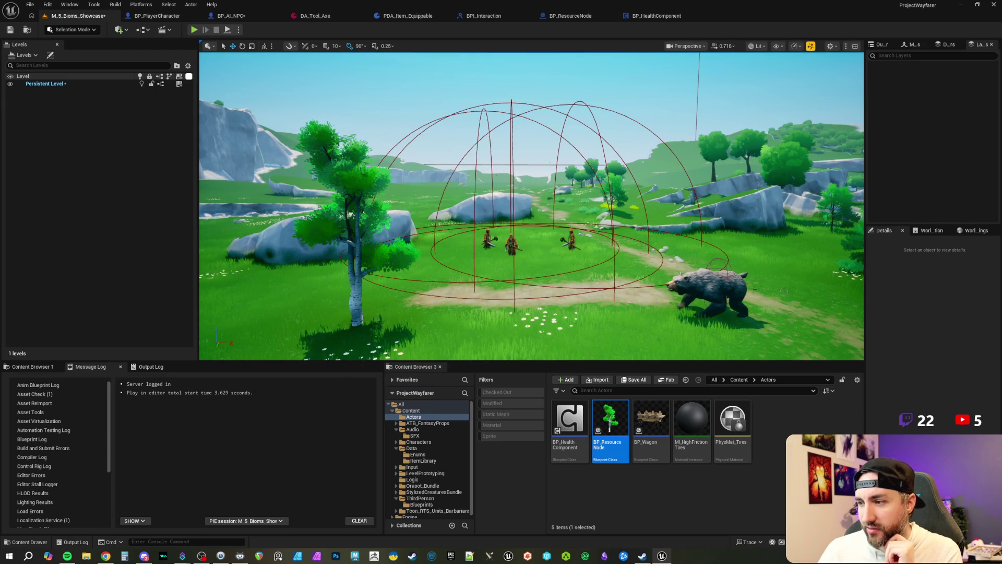
key("Escape")
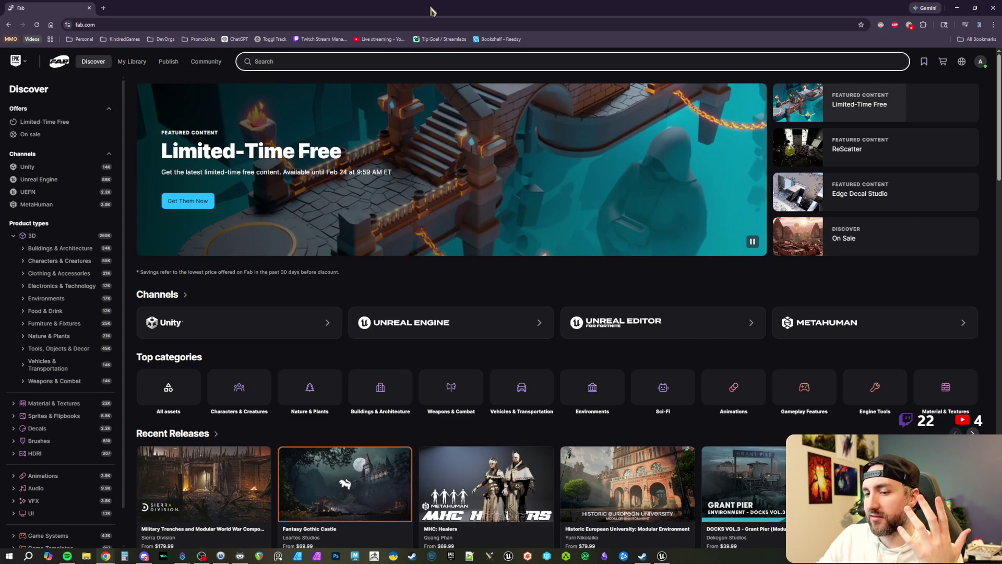
Search Fab for 'anklyosaur', then refine the search term to 'anklyosaurus'.
left_click(299, 59)
type("ank")
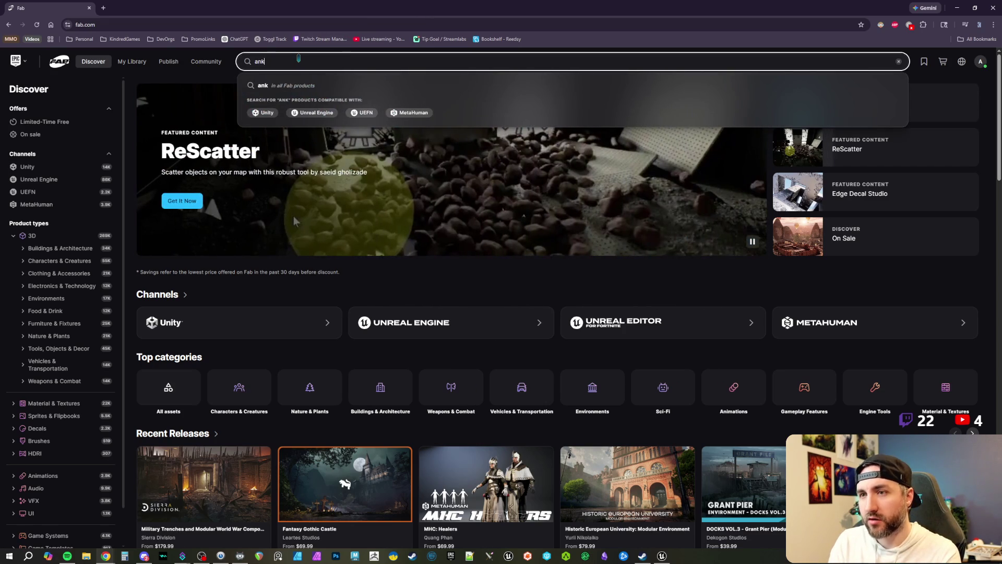
type("lyosaur")
key("Return")
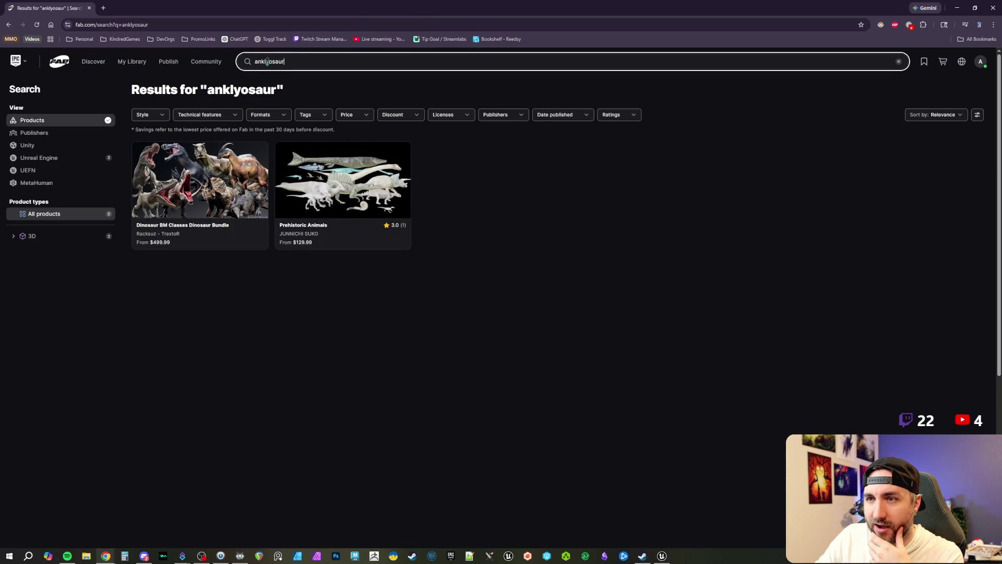
left_click(290, 61)
type("us")
key("Return")
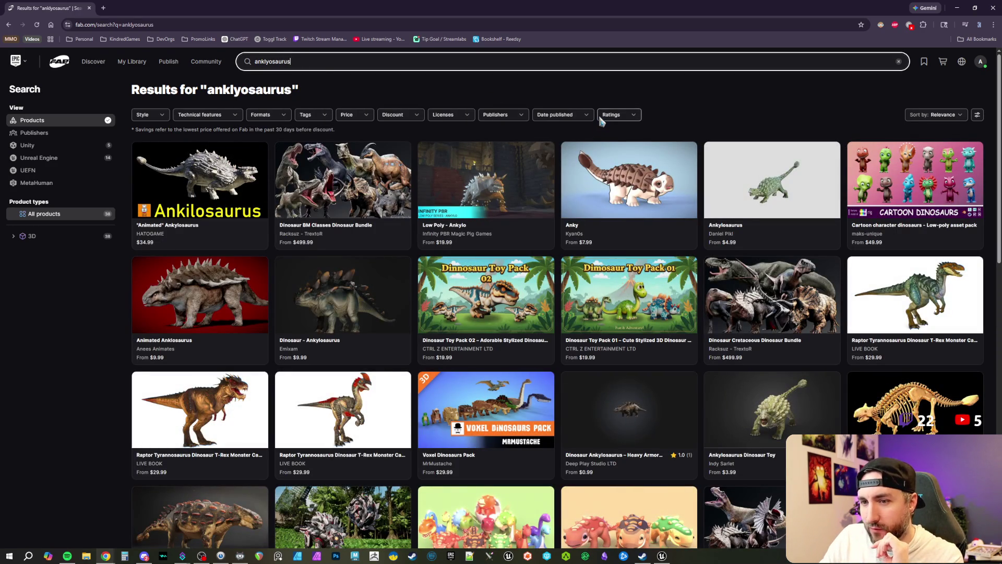
Scroll the search results and open the Dinosaur Ankylosaurus listing.
scroll(622, 224, "down", 2)
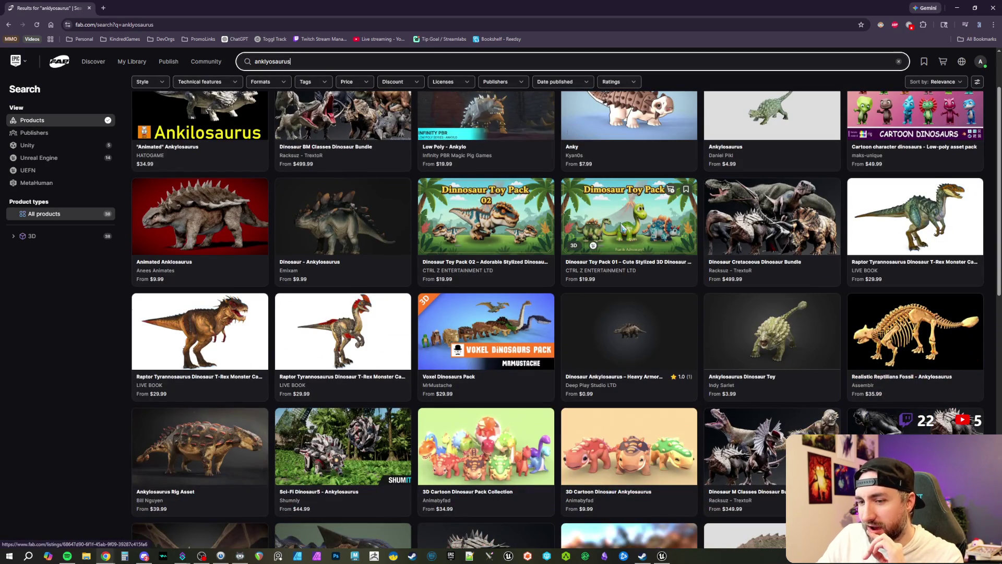
scroll(621, 226, "down", 4)
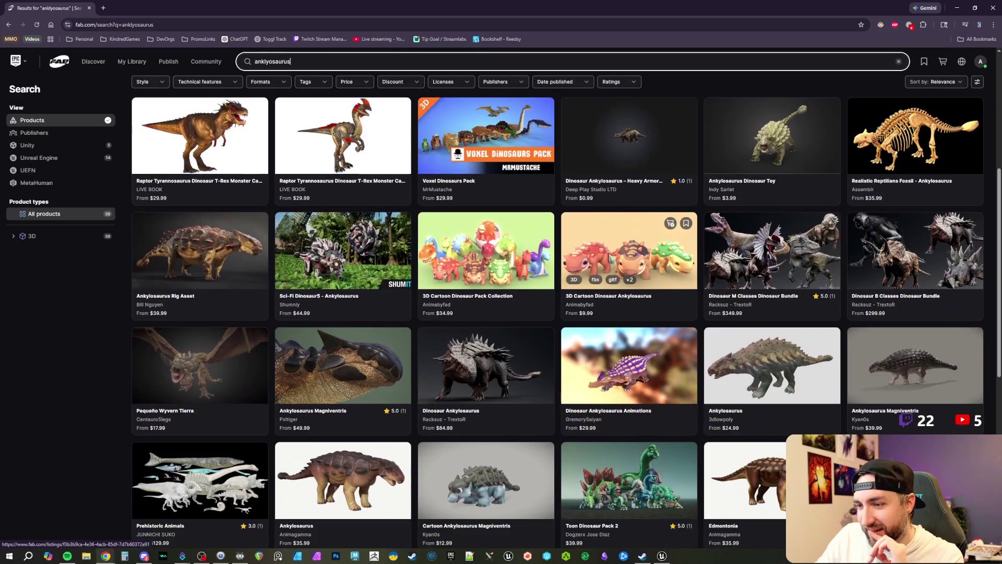
left_click(503, 353)
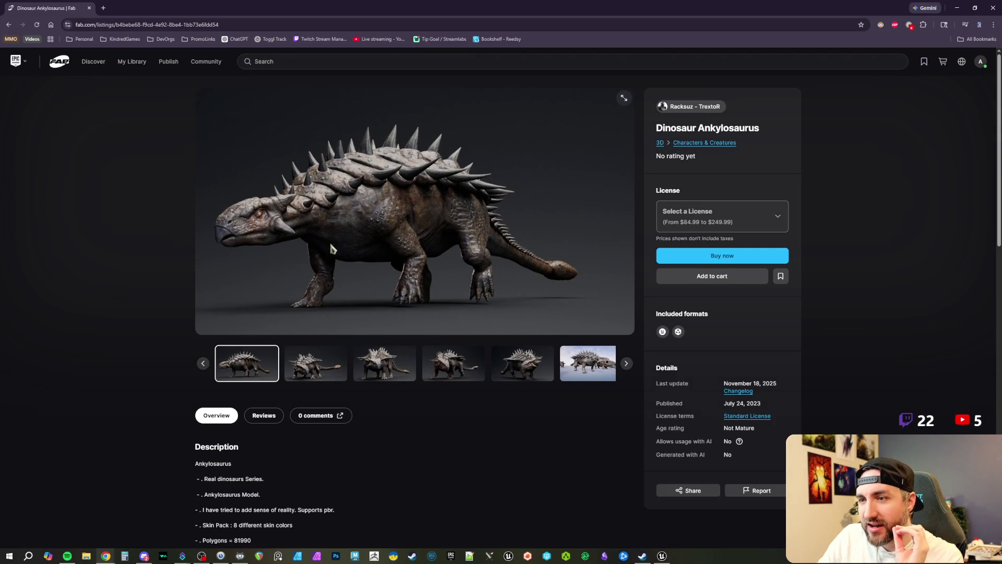
Page through the gallery views, including the tail close-up, top-down and Different Skins images.
left_click(316, 361)
left_click(365, 360)
left_click(446, 365)
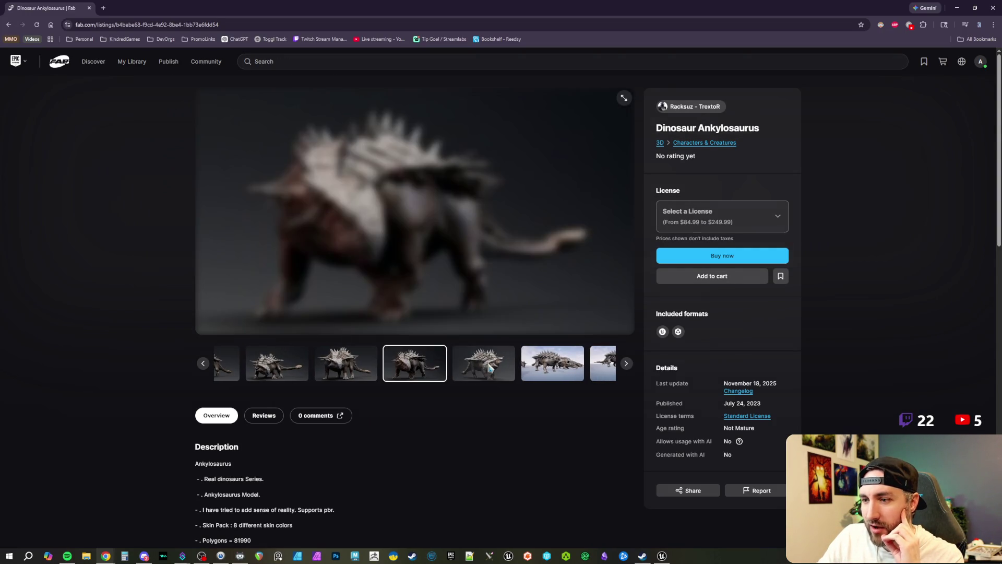
left_click(444, 365)
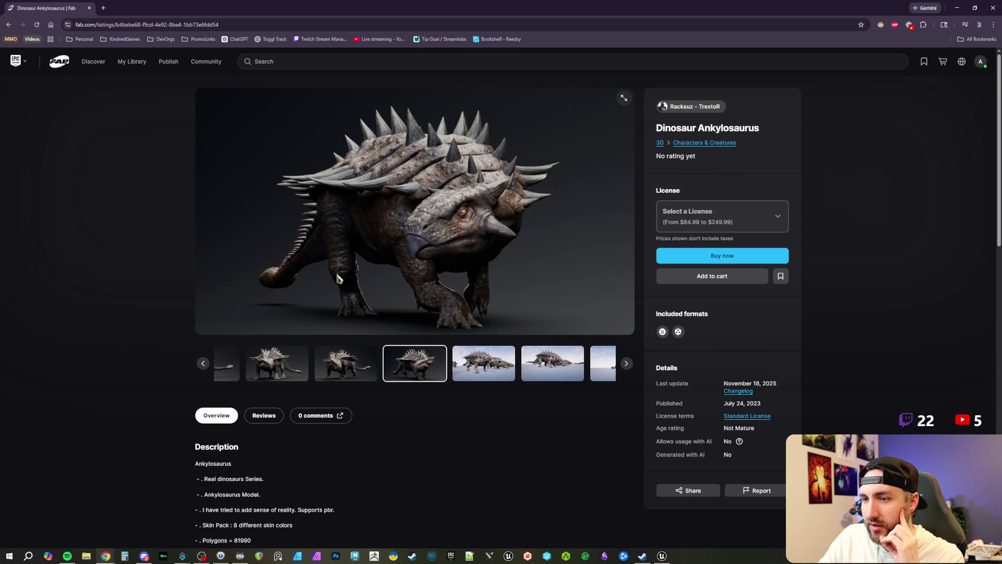
left_click(469, 367)
left_click(486, 366)
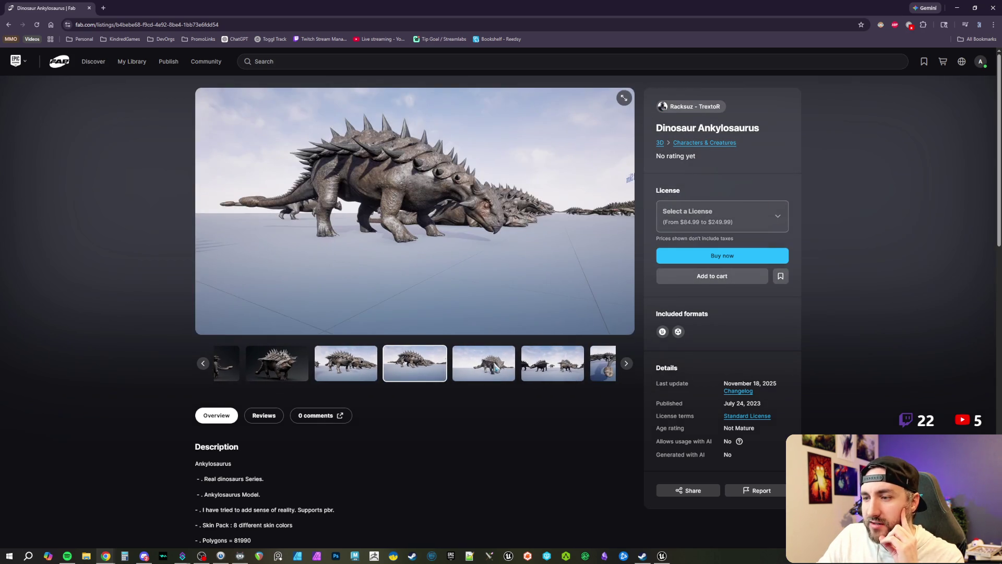
left_click(505, 366)
left_click(504, 366)
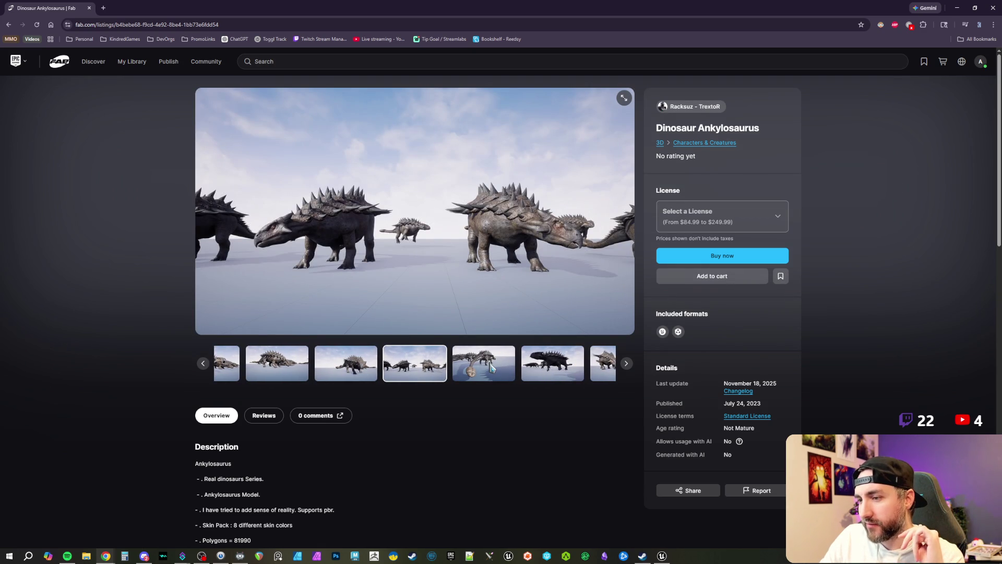
left_click(490, 368)
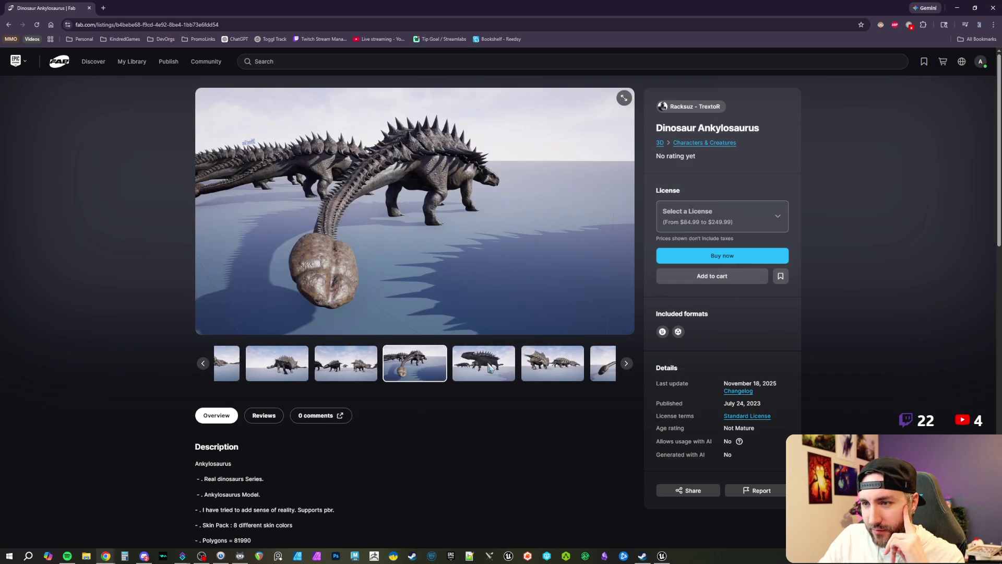
left_click(490, 368)
left_click(489, 368)
left_click(487, 370)
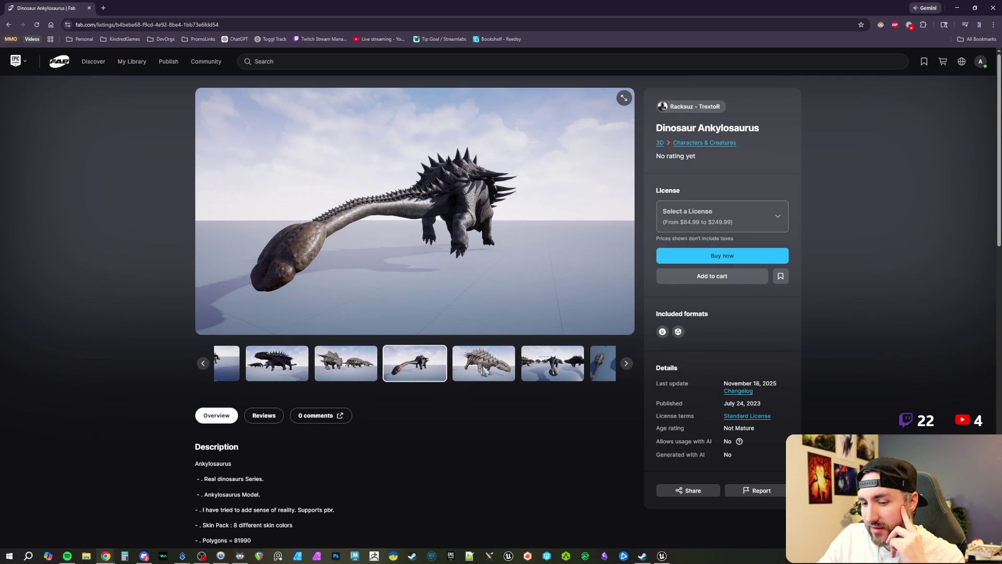
left_click(484, 370)
left_click(485, 371)
left_click(485, 370)
left_click(484, 370)
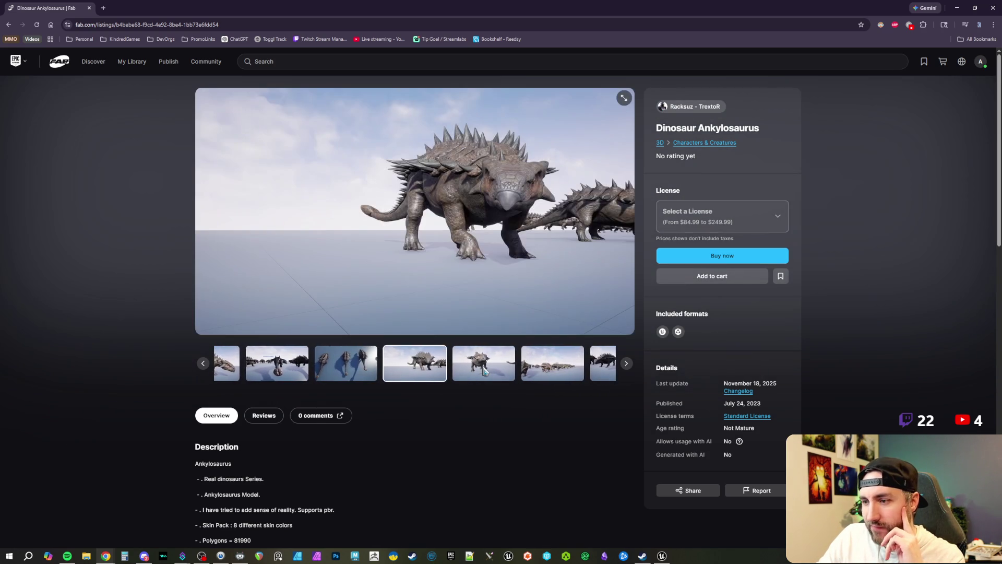
left_click(484, 371)
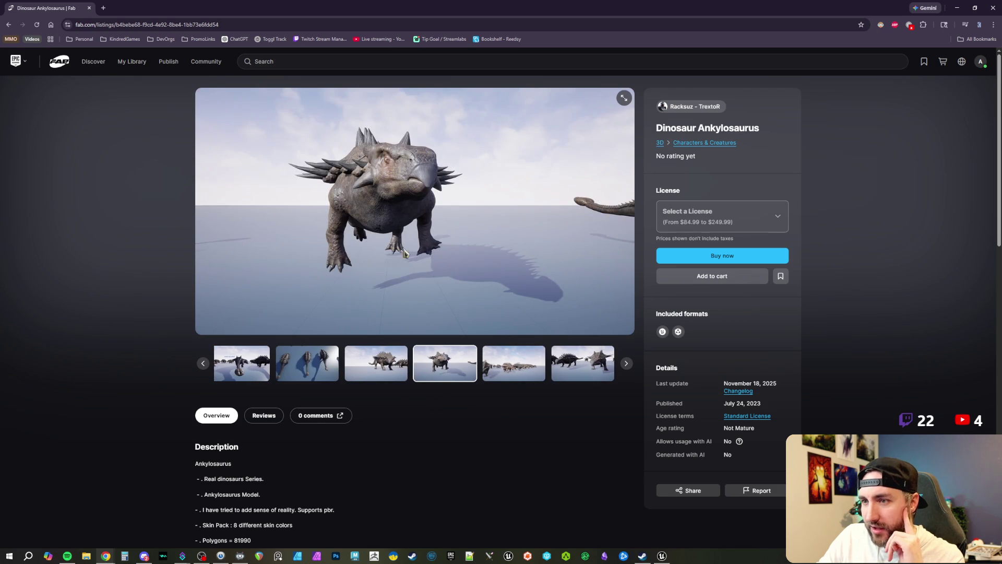
left_click(485, 372)
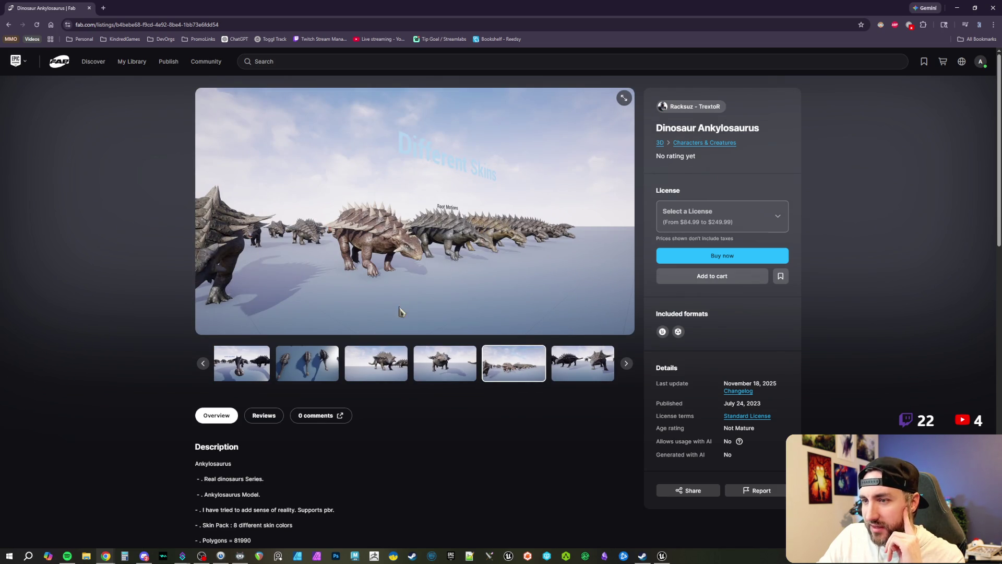
Expand the product description and open the Ankylosaurus Unreal Engine Project video.
scroll(268, 475, "down", 5)
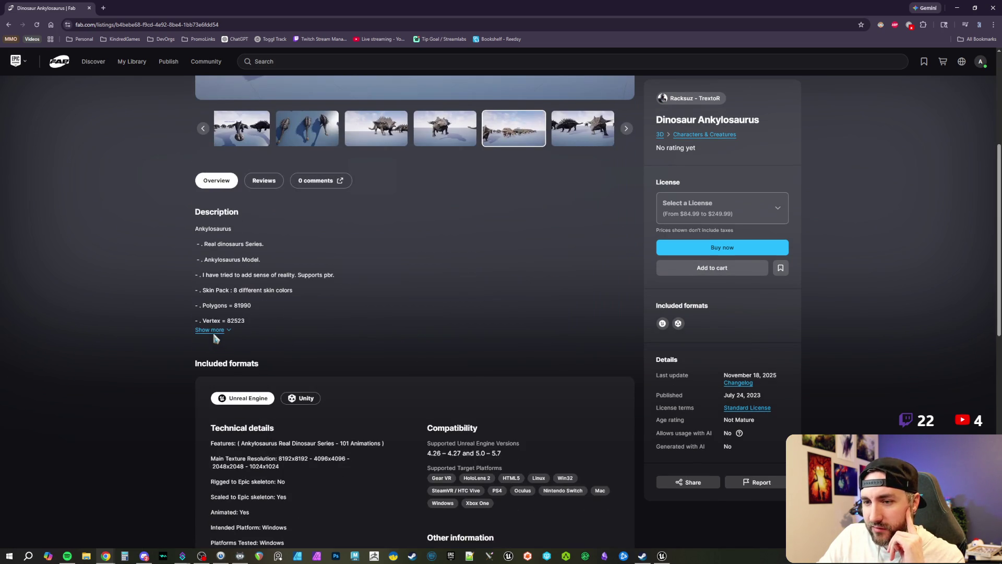
left_click(213, 334)
left_click(237, 336)
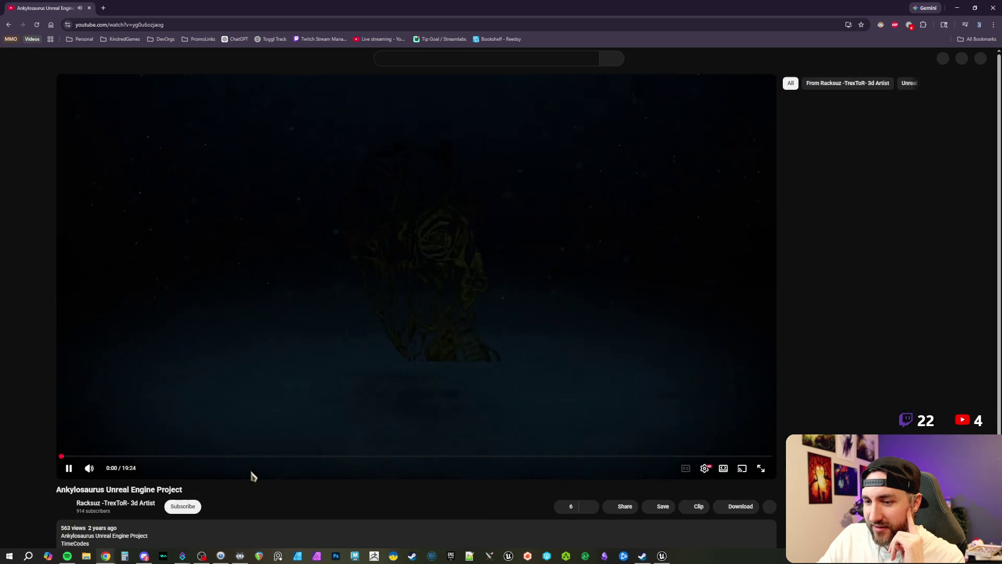
Mute the video, skip through it to about 8:00, 16:23 and 15:42, pause, and return to Unreal Engine.
left_click(90, 468)
left_click(351, 456)
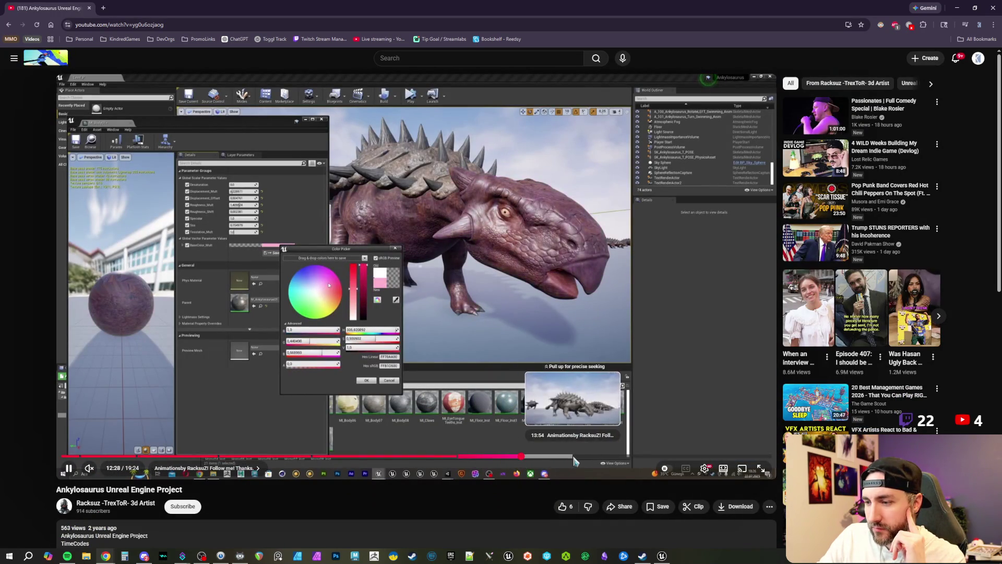
left_click(573, 456)
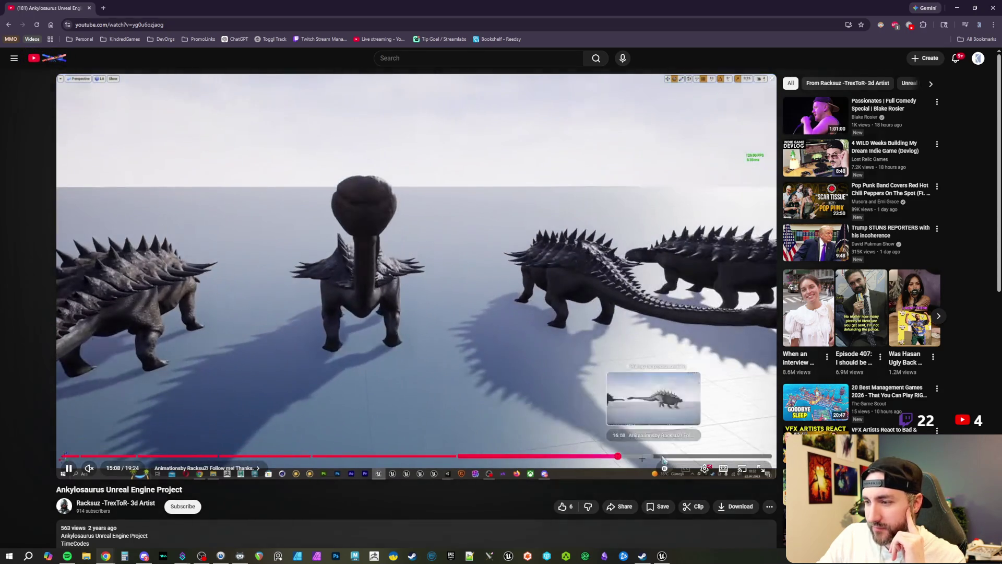
left_click(663, 457)
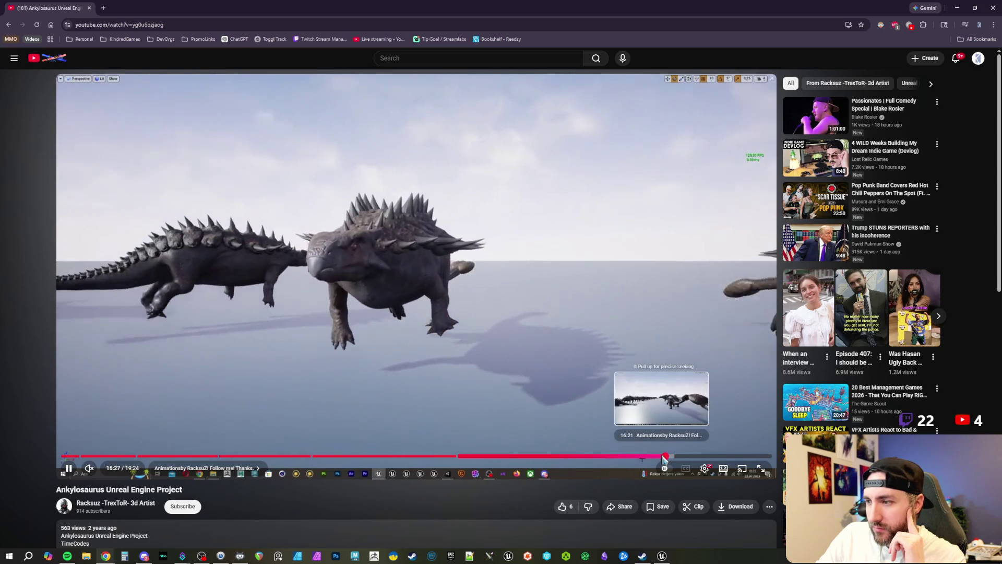
left_click(655, 456)
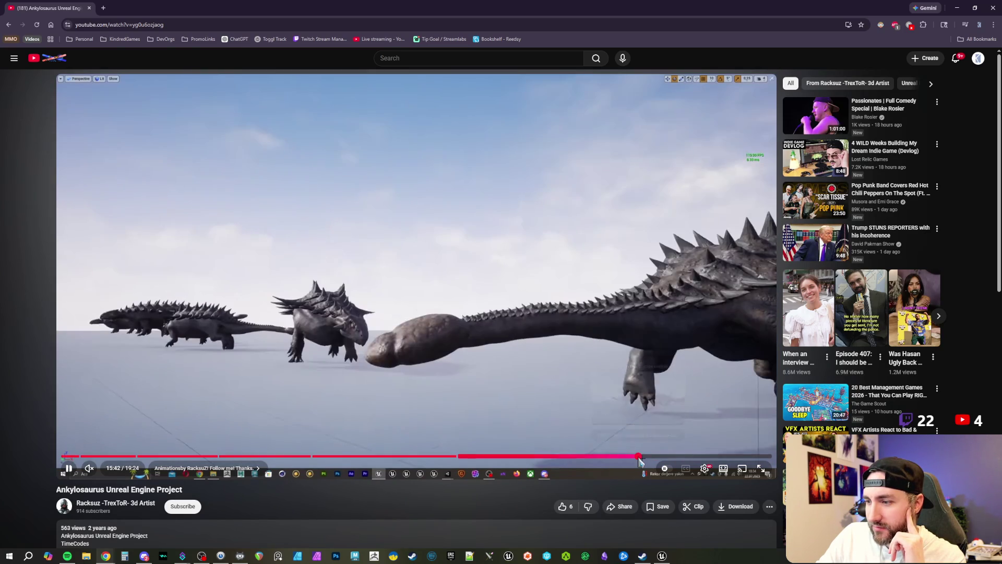
left_click(639, 456)
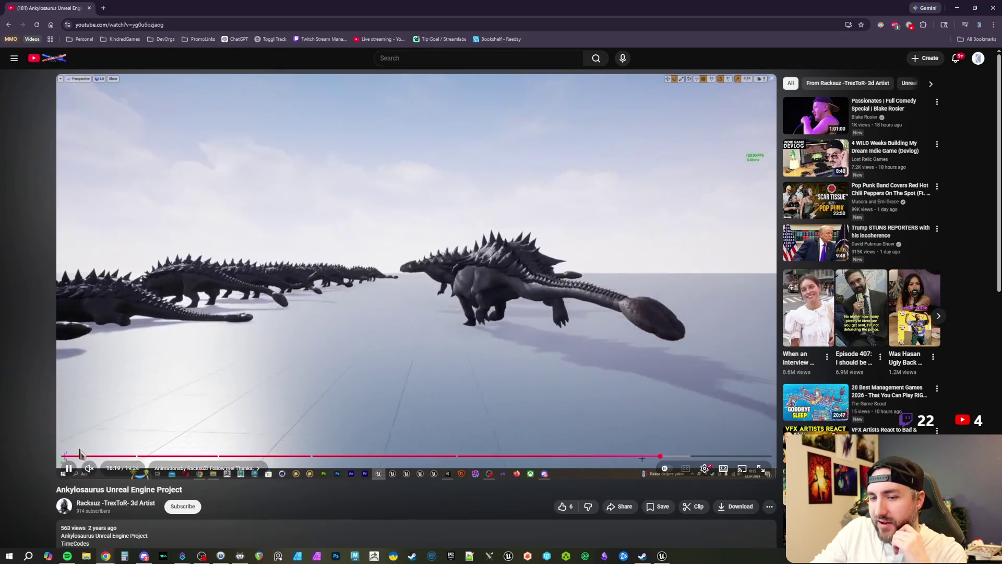
left_click(494, 294)
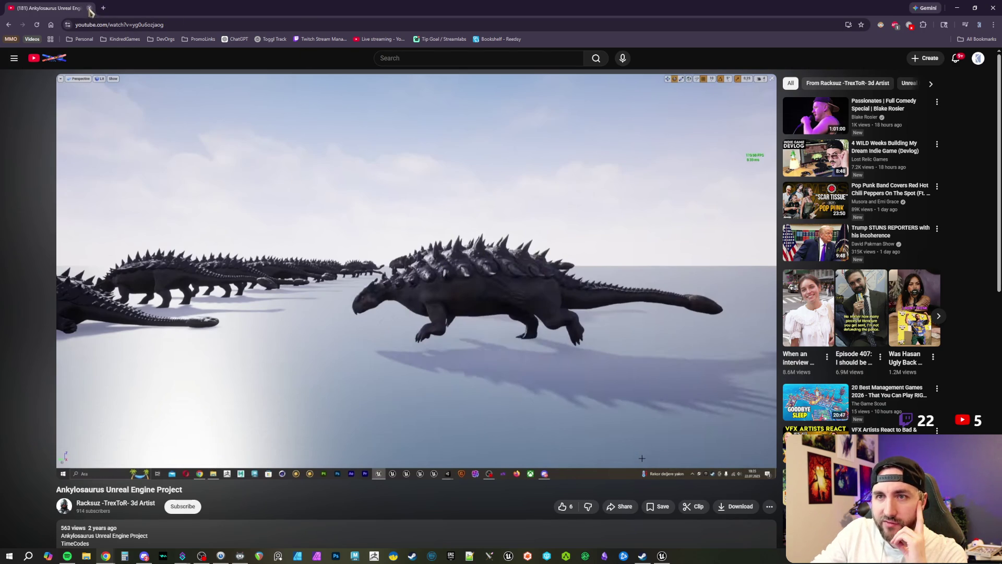
key("alt+Tab")
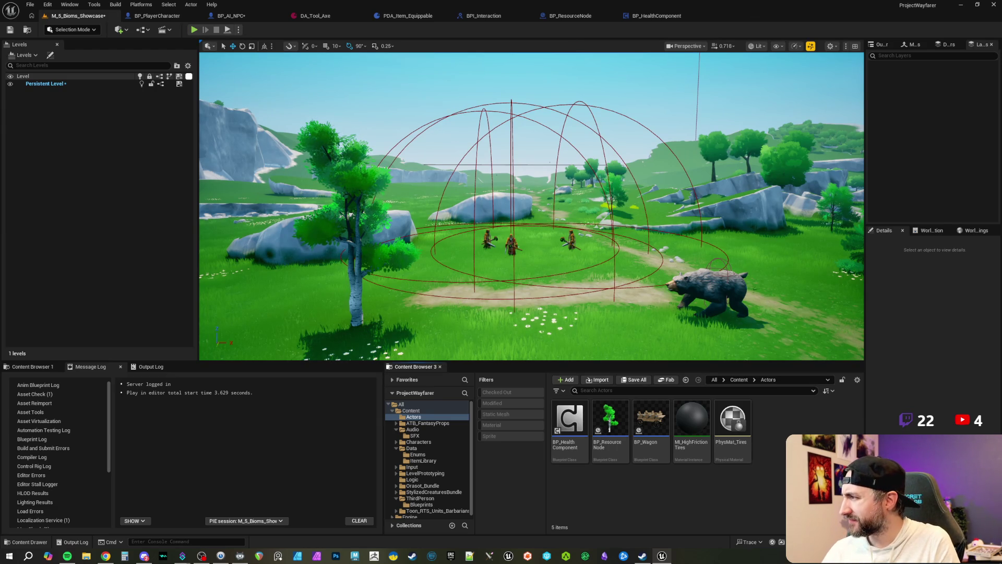
Switch from Unreal Engine to Chrome and bring the Echoes of Elysium Steam page forward, maximized.
key("alt+Tab")
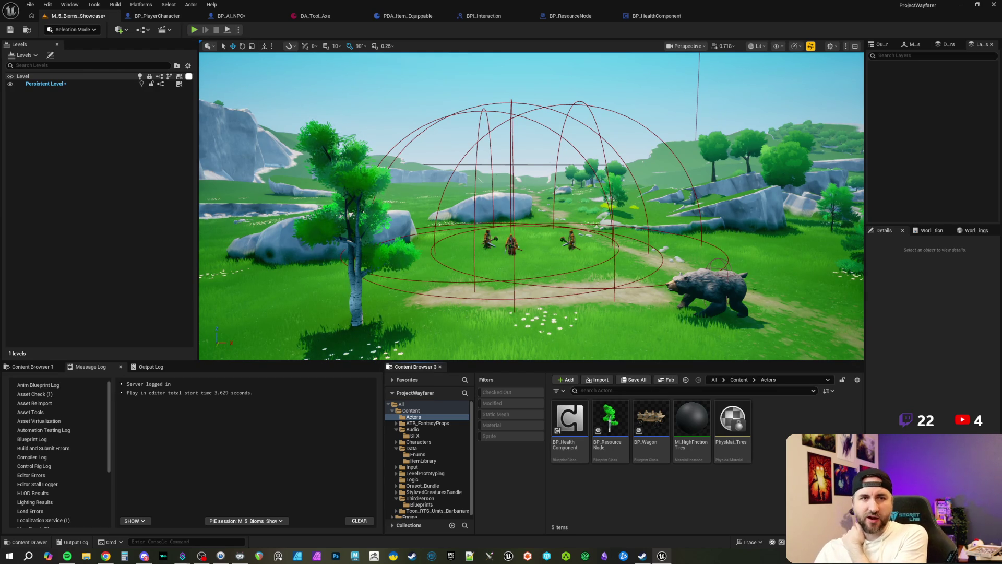
key("alt+Tab")
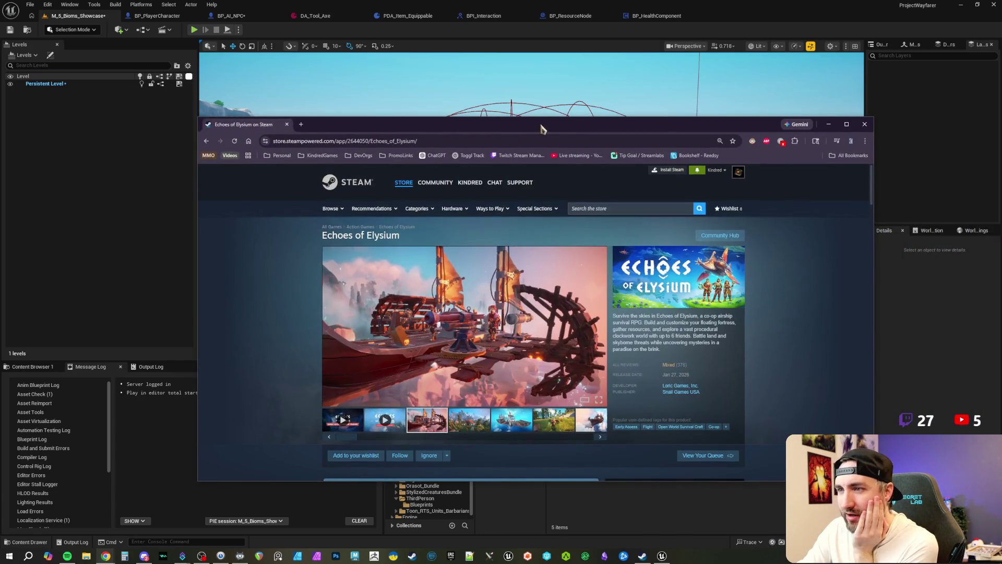
double_click(542, 128)
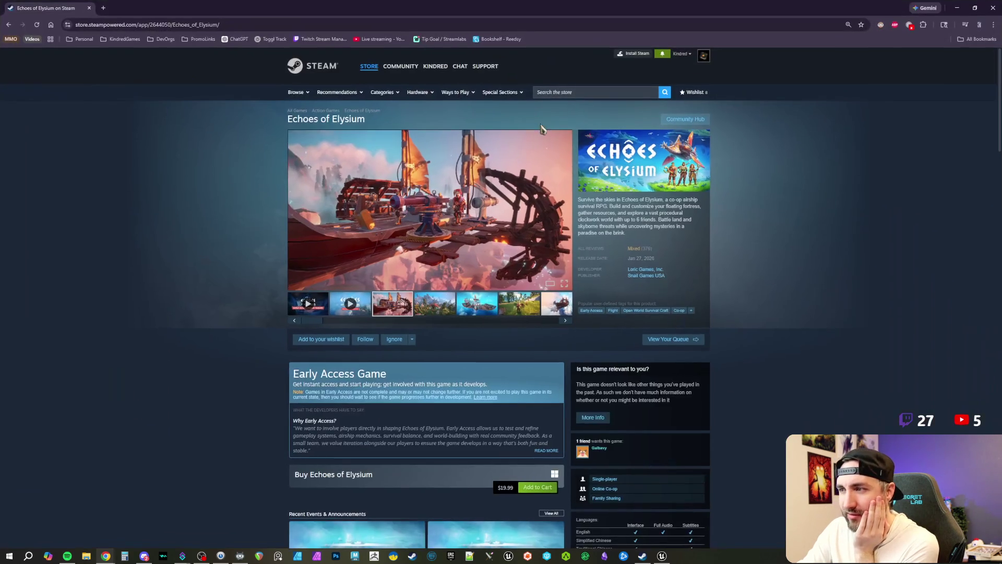
Open the Echoes of Elysium screenshot viewer and browse past the airship and combat shots to the ship interior.
left_click(481, 241)
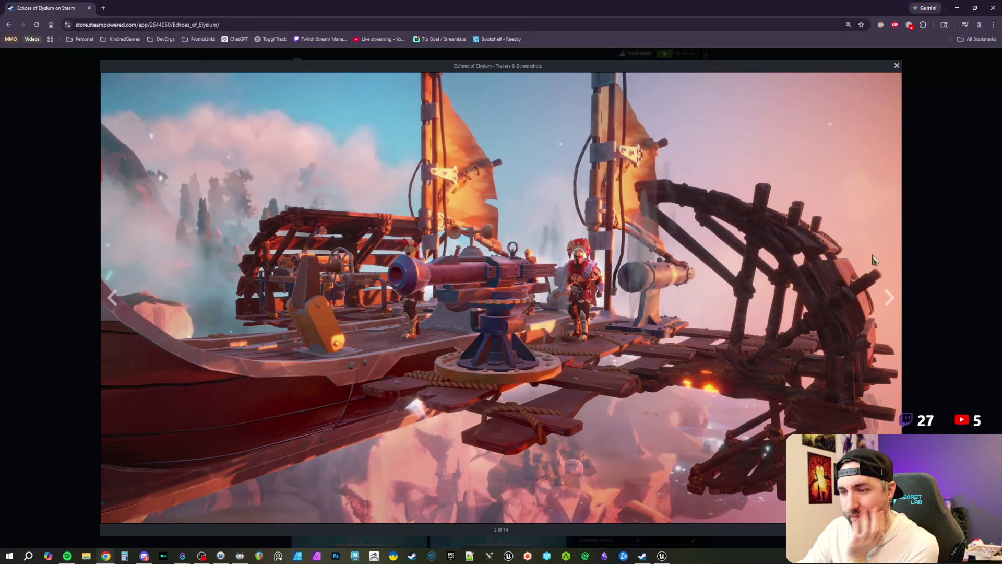
left_click(890, 300)
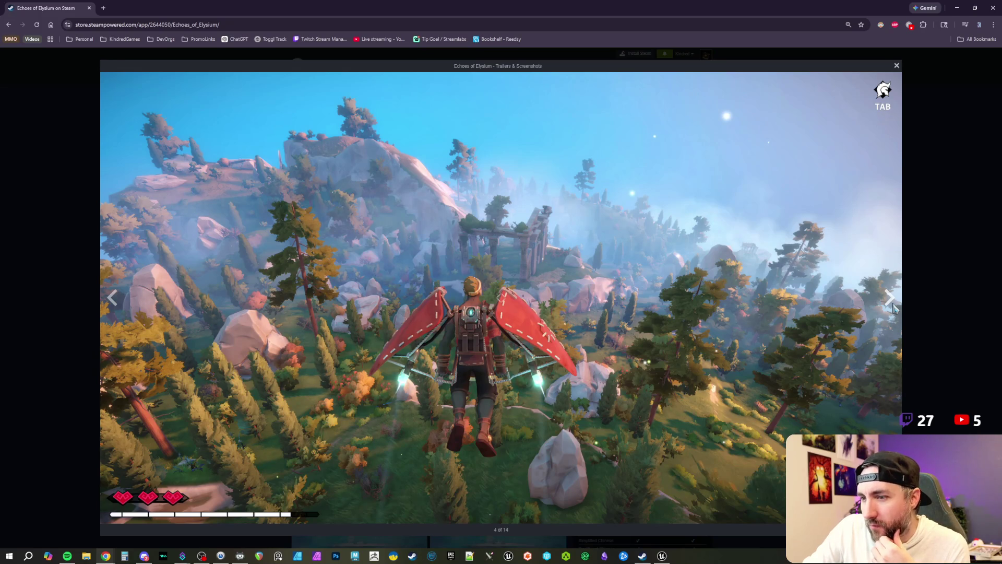
left_click(890, 302)
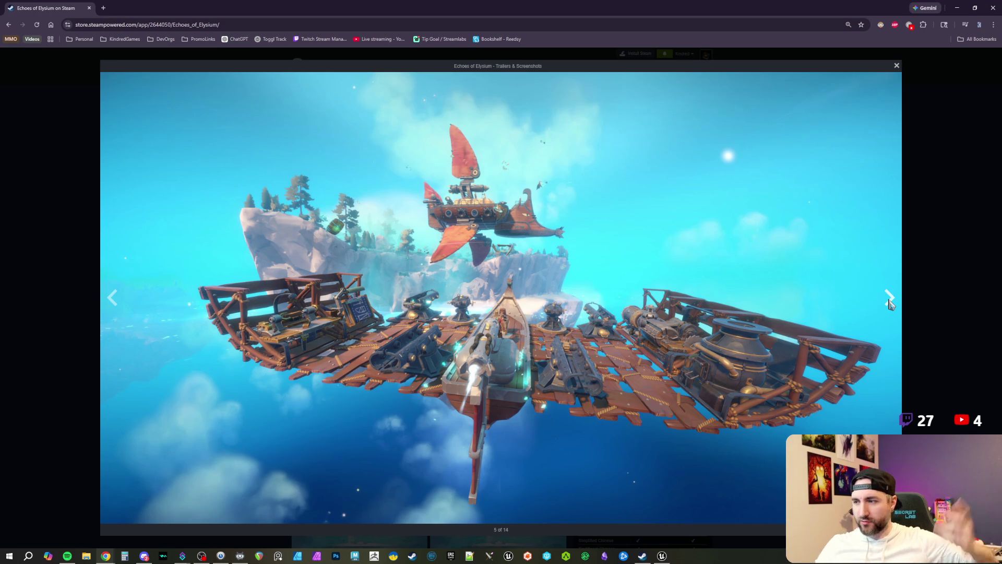
left_click(890, 300)
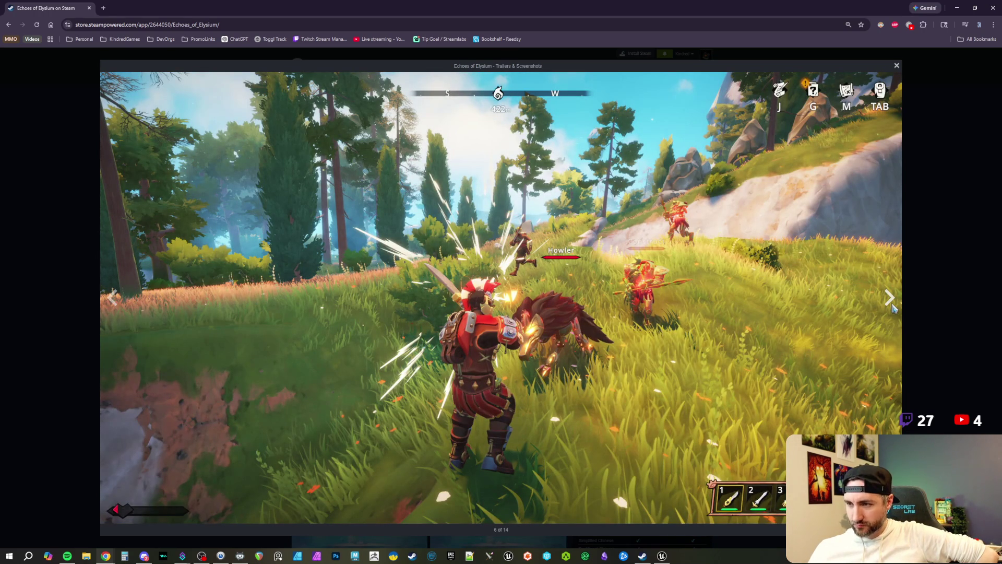
left_click(892, 307)
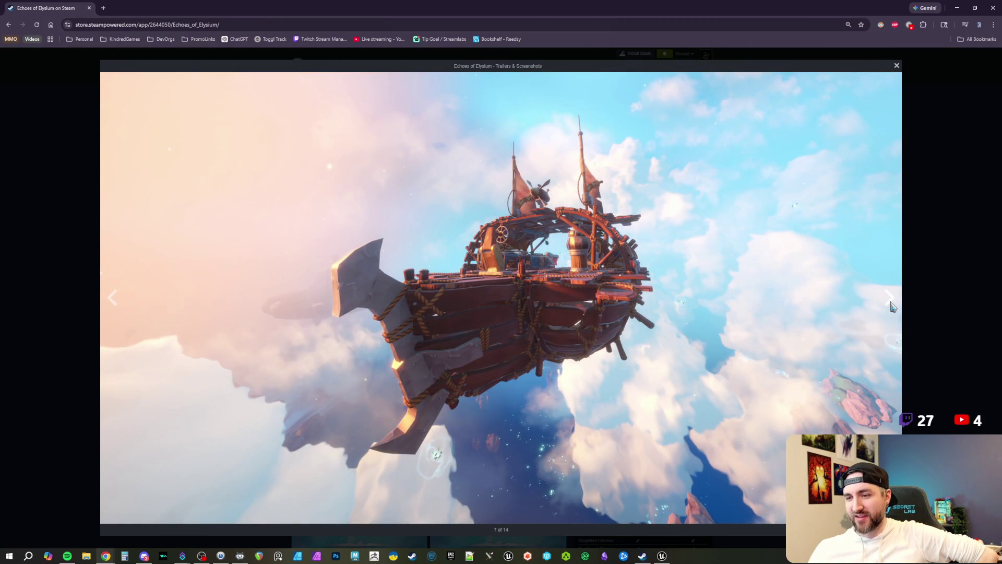
left_click(891, 307)
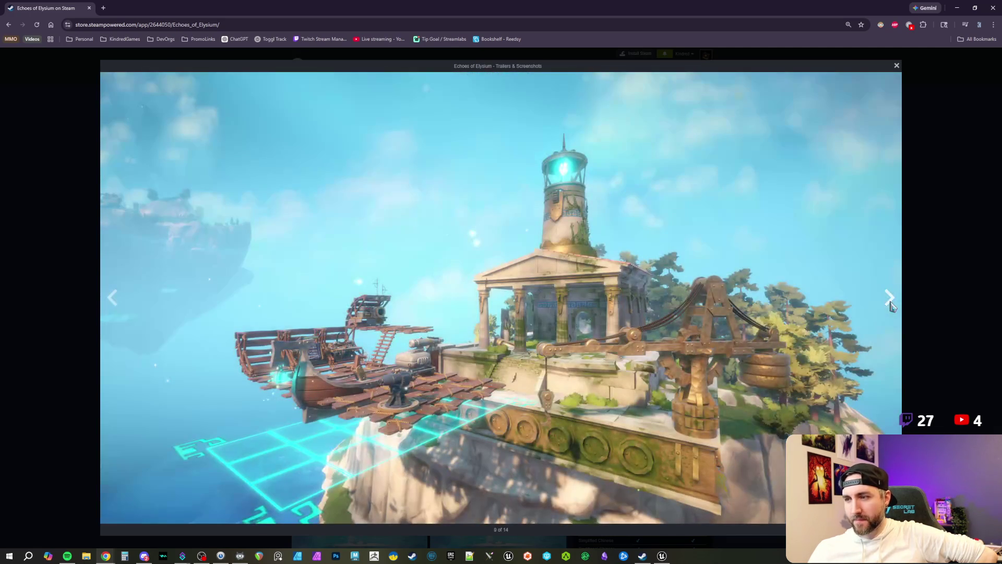
left_click(115, 298)
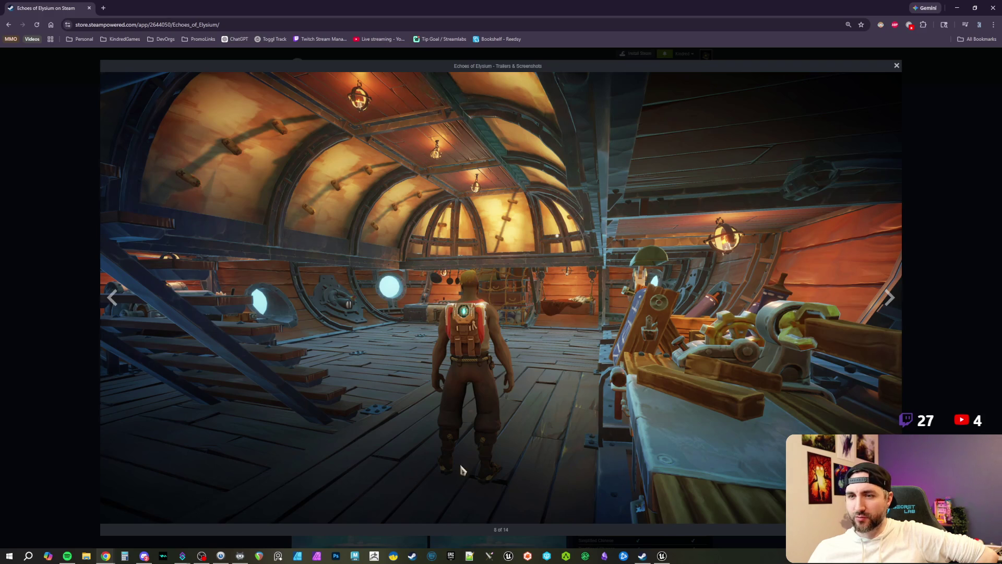
Advance through screenshots 9 to 14 of 14, wrap to the launch trailer, and play it full screen.
left_click(889, 299)
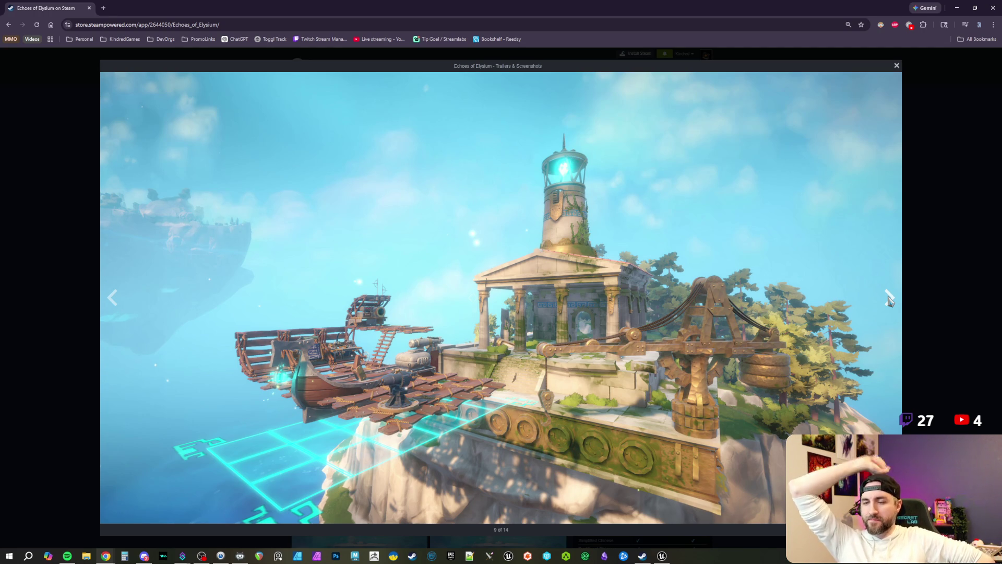
left_click(890, 298)
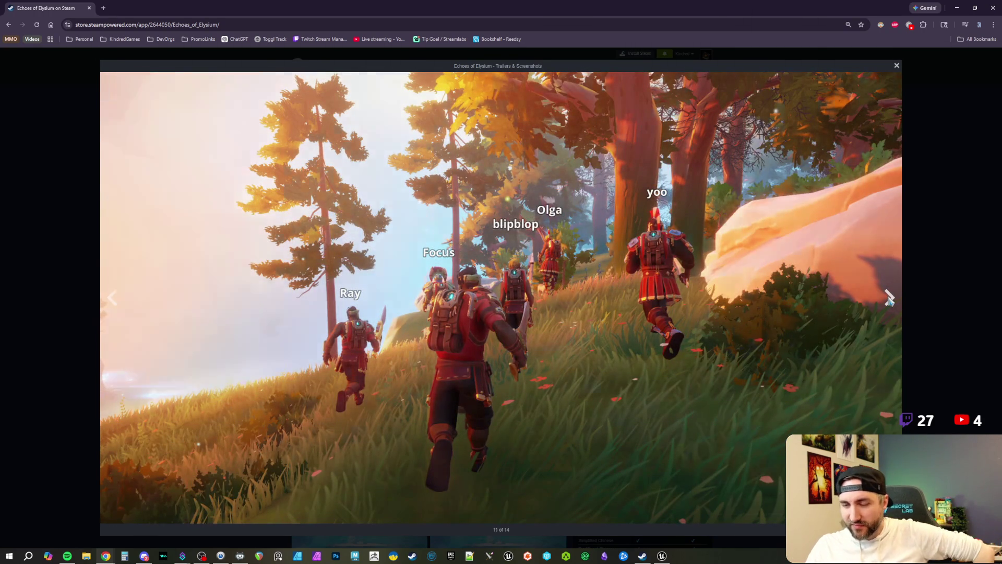
left_click(890, 299)
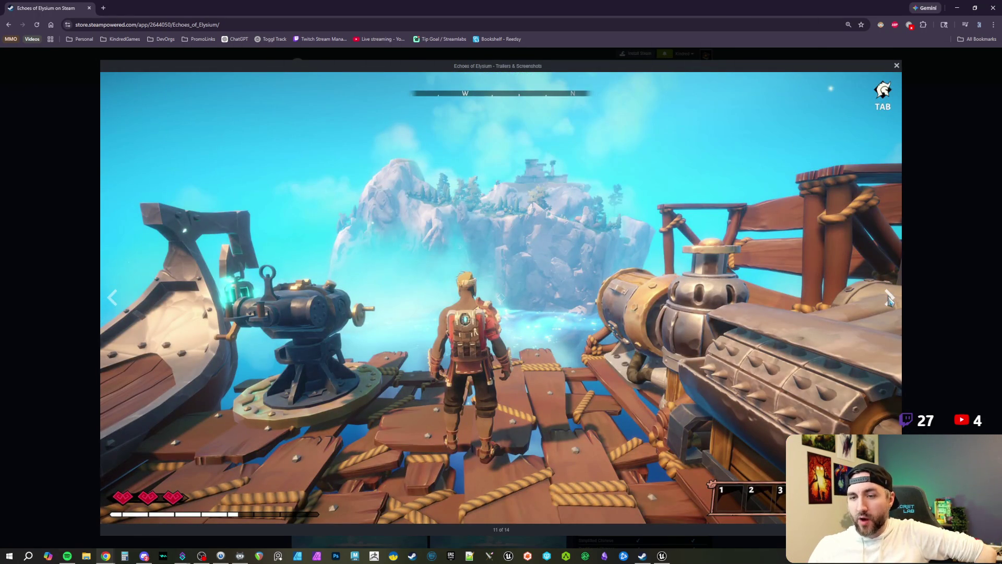
left_click(890, 299)
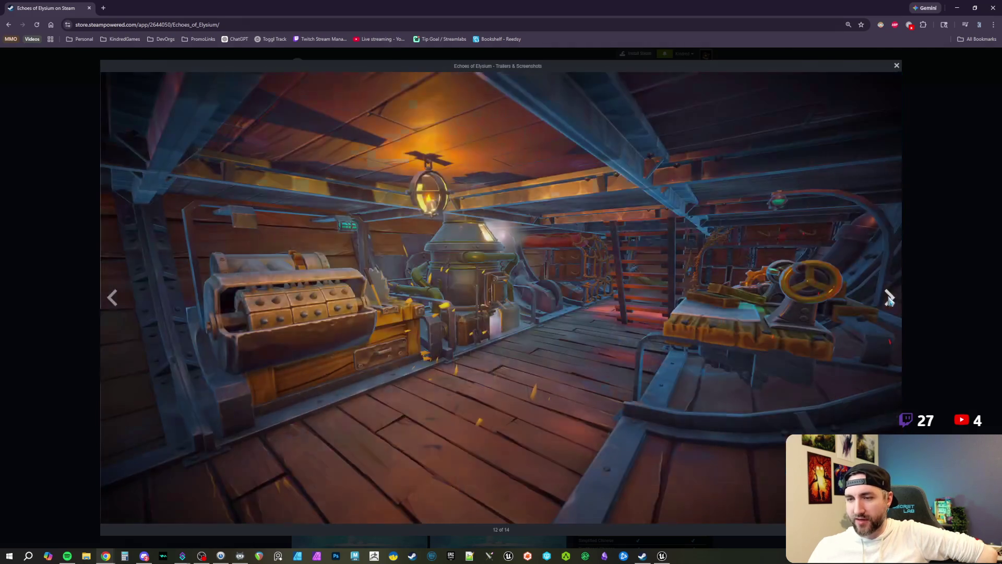
left_click(890, 299)
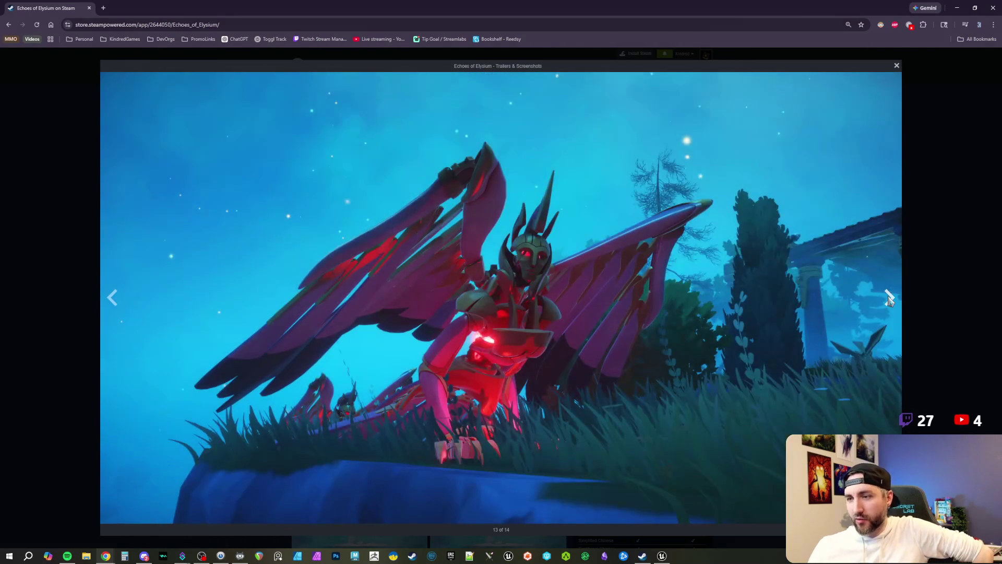
left_click(891, 298)
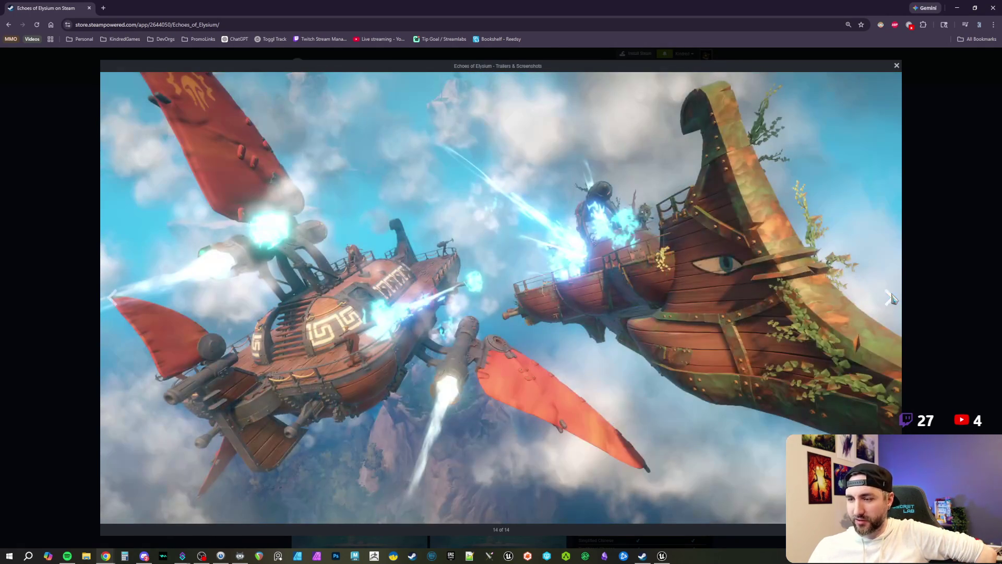
left_click(890, 298)
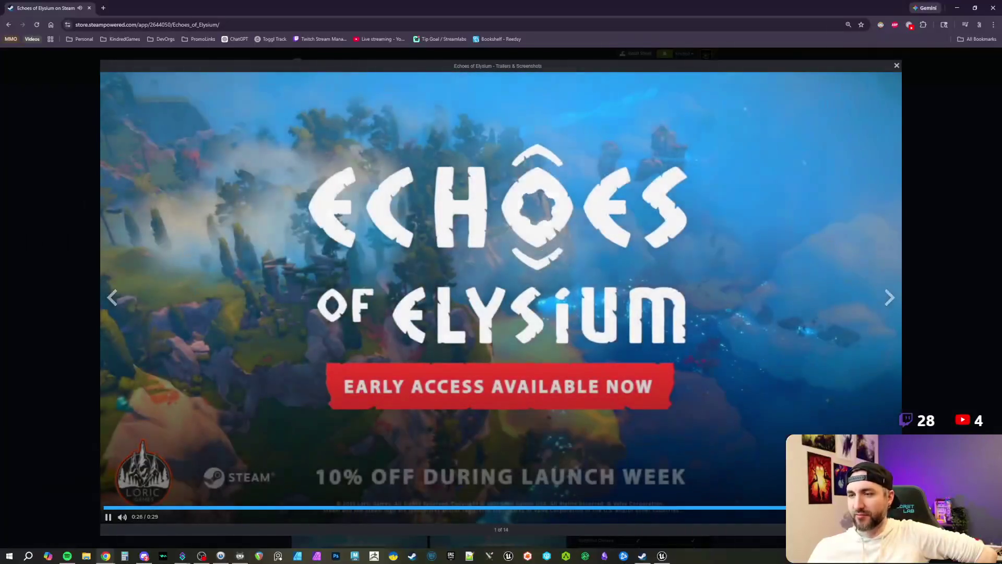
double_click(431, 93)
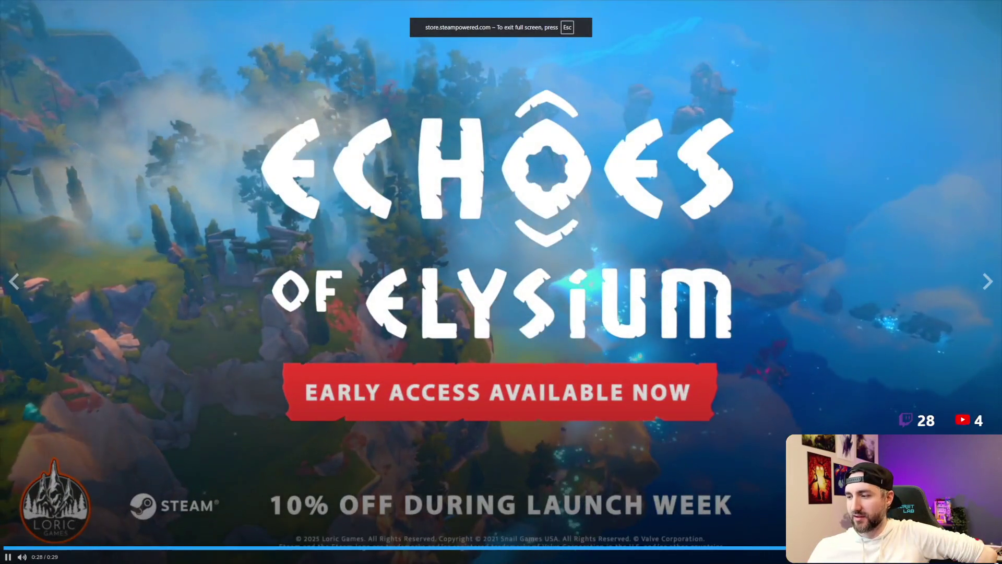
Exit full screen, pause the trailer, scroll the store page, and restore Chrome to a smaller window.
key("Escape")
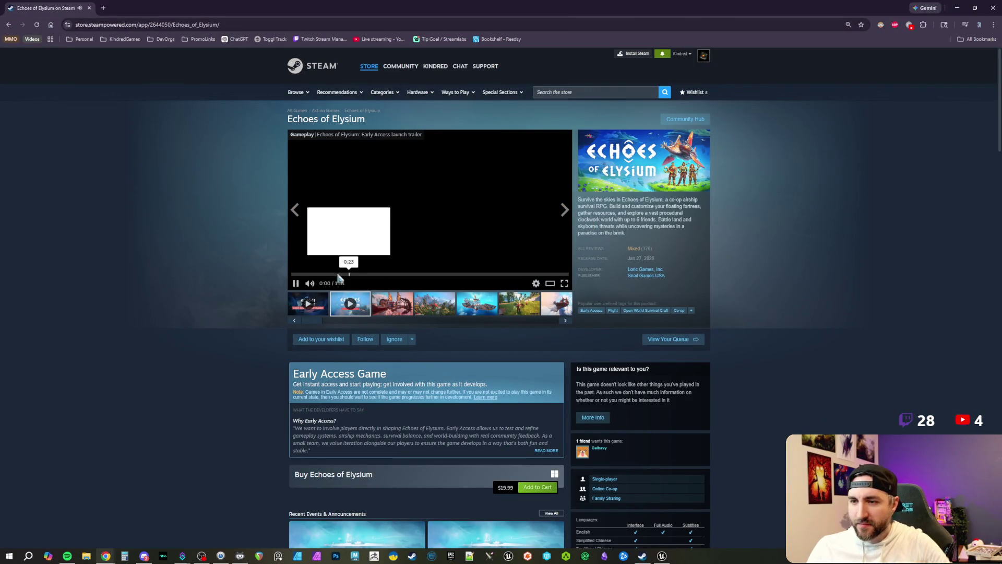
left_click(296, 283)
scroll(490, 324, "down", 2)
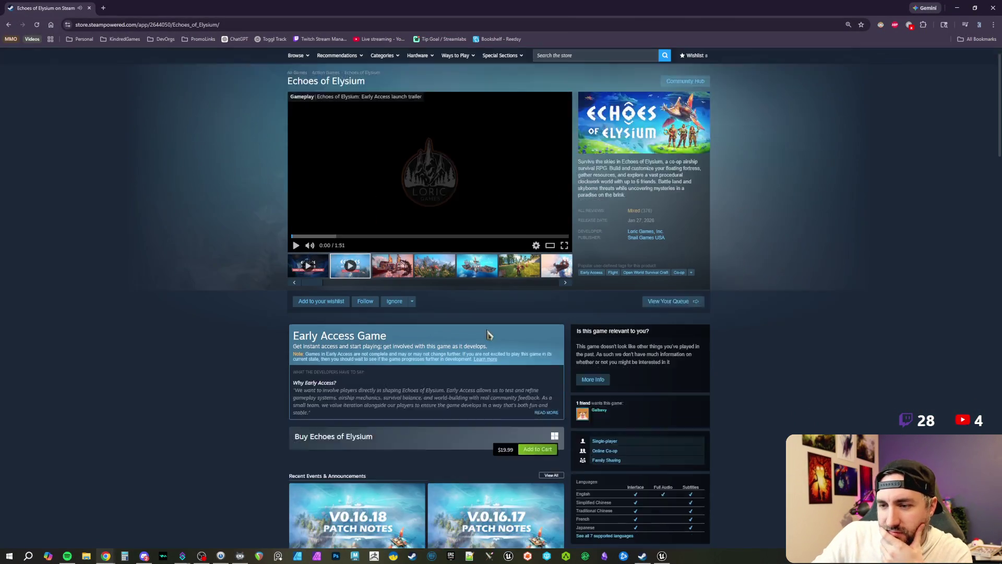
scroll(742, 195, "up", 1)
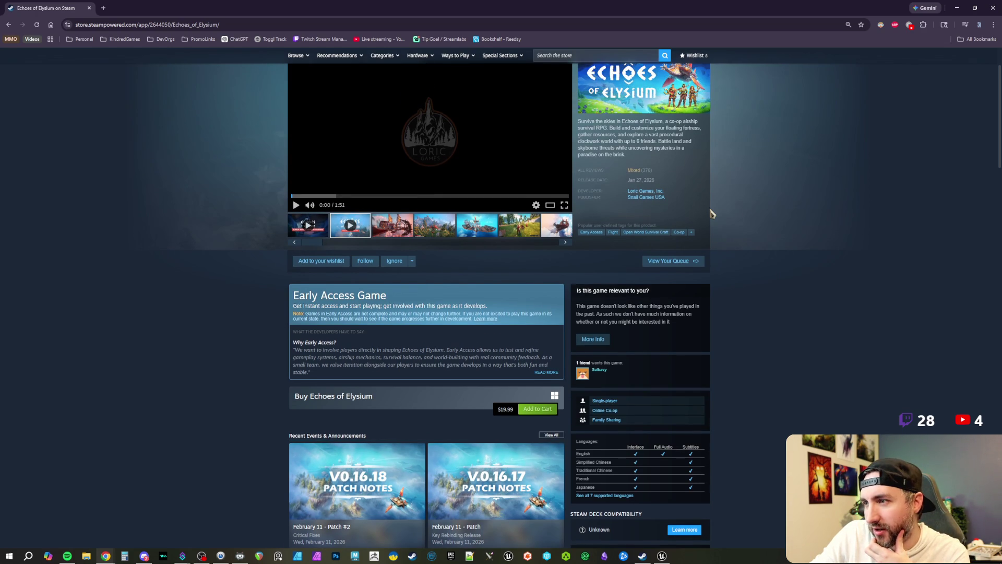
scroll(711, 213, "up", 1)
scroll(711, 213, "down", 1)
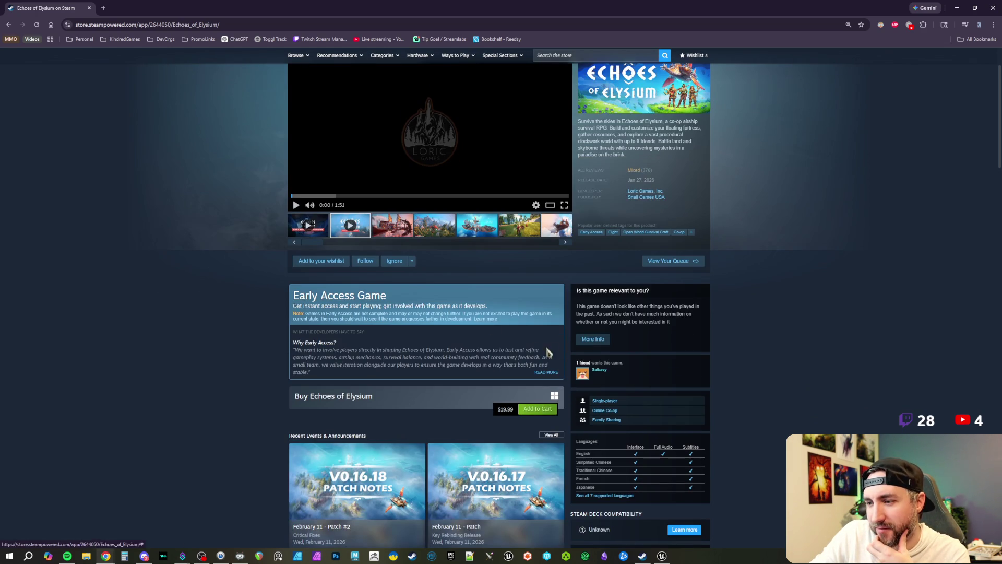
scroll(641, 280, "up", 2)
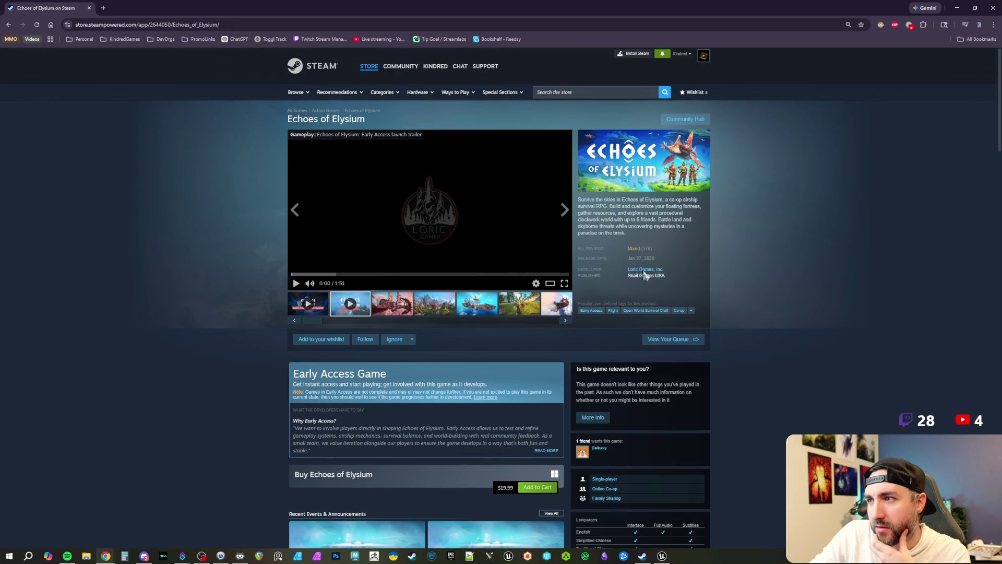
mouse_move(684, 7)
left_mouse_down()
mouse_move(578, 56)
mouse_move(0, 57)
left_mouse_up()
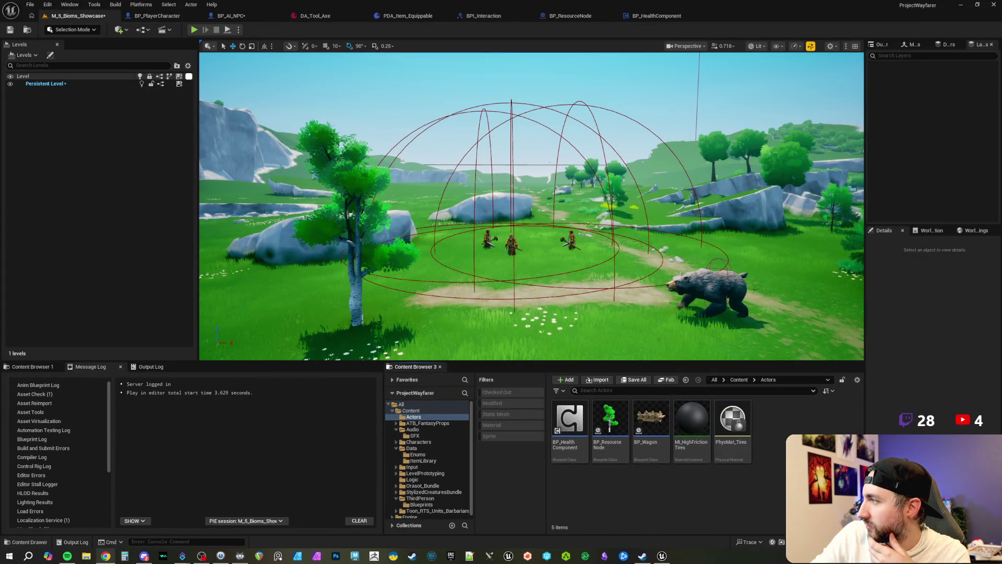
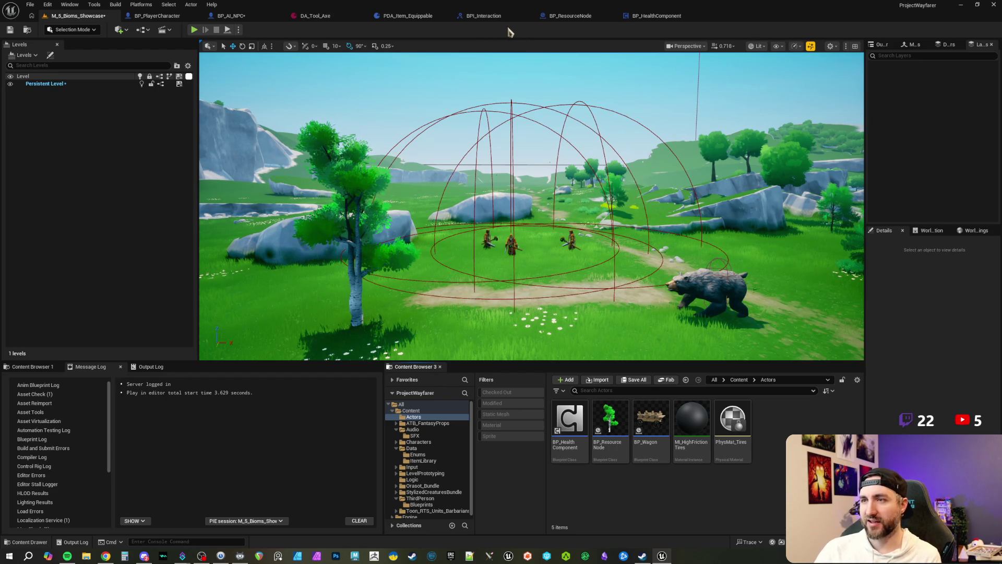
Switch from the BP_AI_NPC and BP_PlayerCharacter tabs to the BP_ResourceNode event graph.
left_click(229, 15)
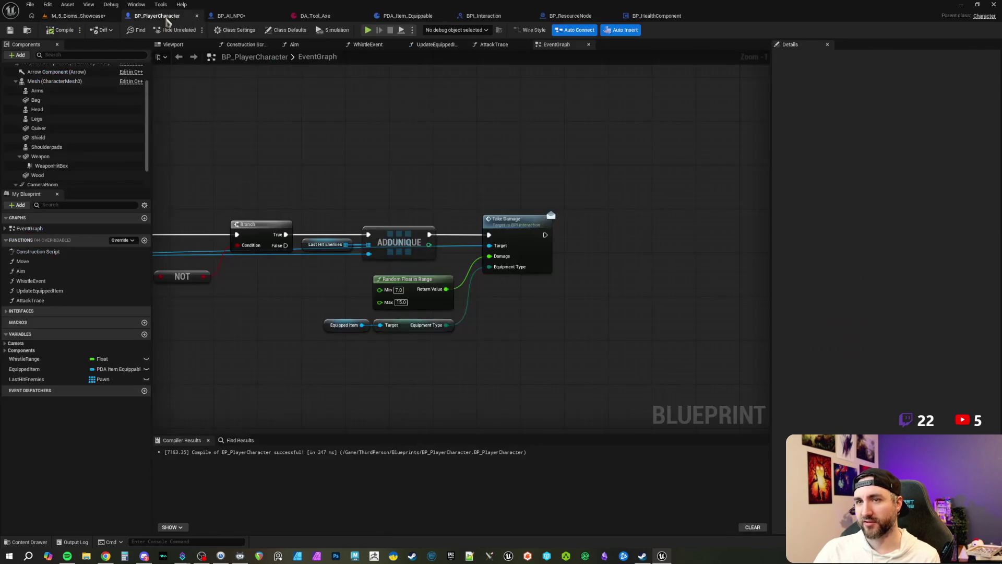
left_click(180, 18)
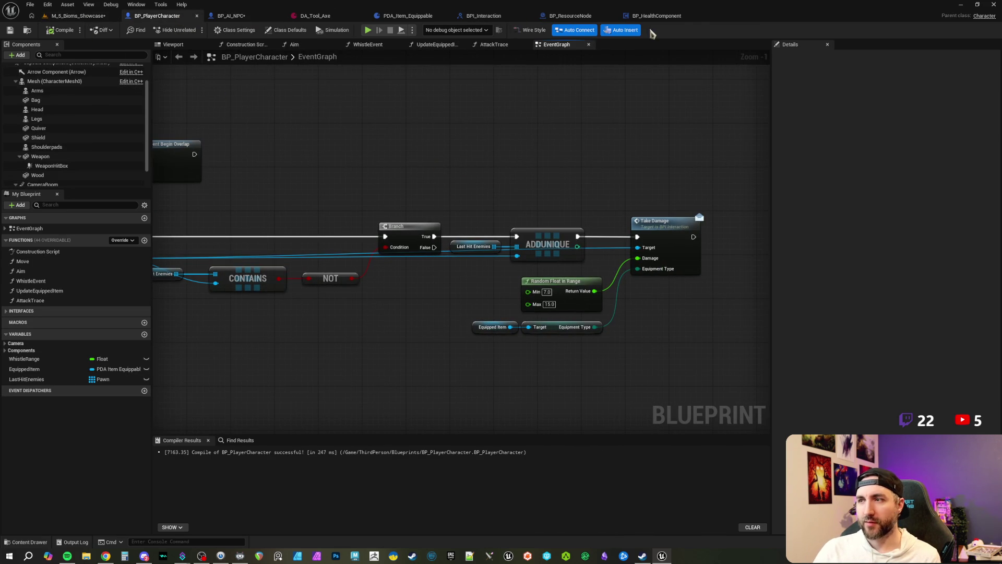
left_click(574, 16)
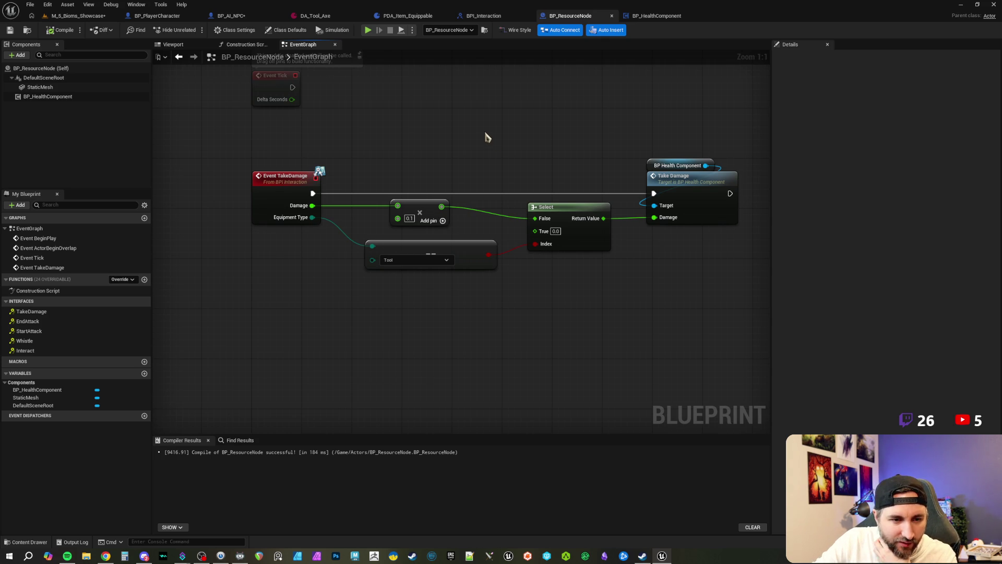
mouse_move(489, 137)
left_mouse_down()
mouse_move(486, 127)
mouse_move(459, 152)
mouse_move(457, 195)
mouse_move(461, 186)
mouse_move(472, 237)
left_mouse_up()
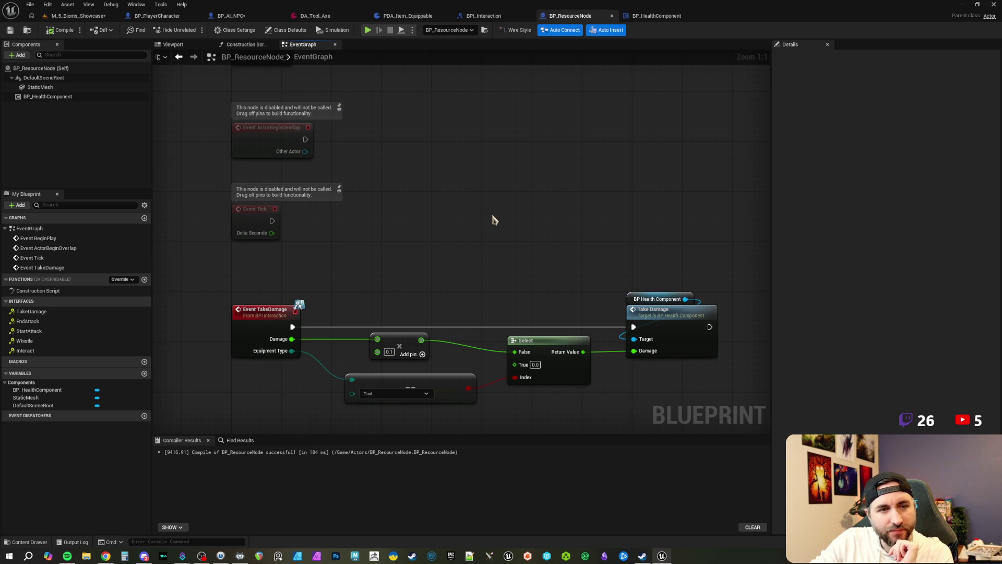
mouse_move(494, 219)
left_mouse_down()
mouse_move(459, 195)
mouse_move(468, 195)
mouse_move(465, 186)
mouse_move(465, 219)
left_mouse_up()
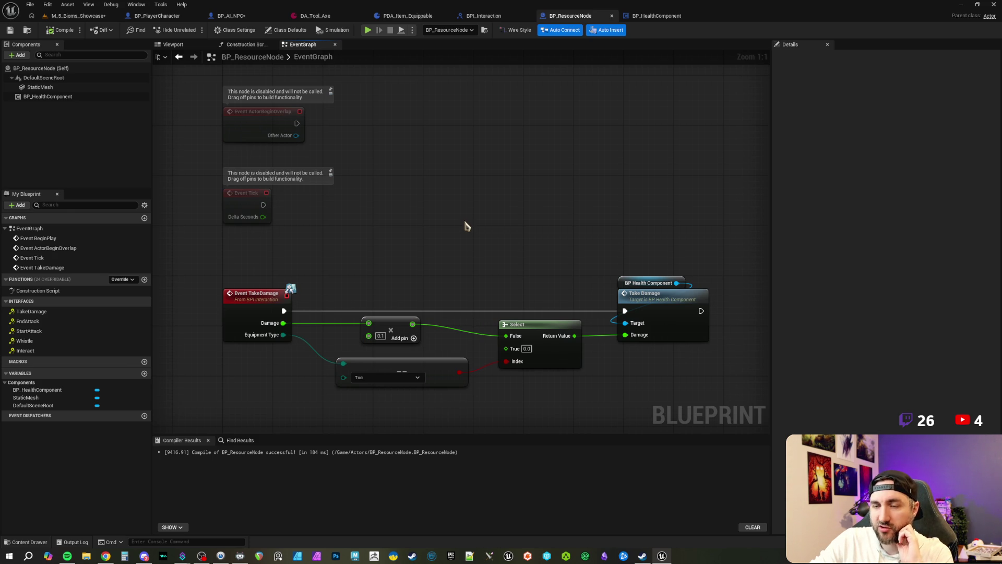
mouse_move(466, 226)
left_mouse_down()
mouse_move(465, 261)
mouse_move(467, 220)
mouse_move(458, 221)
left_mouse_up()
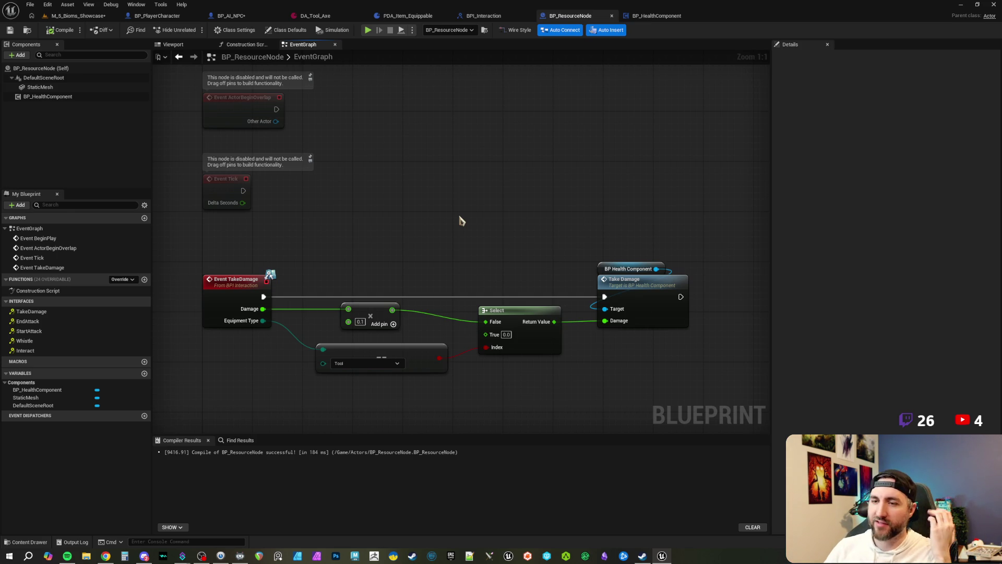
left_click_drag(443, 253, 454, 259)
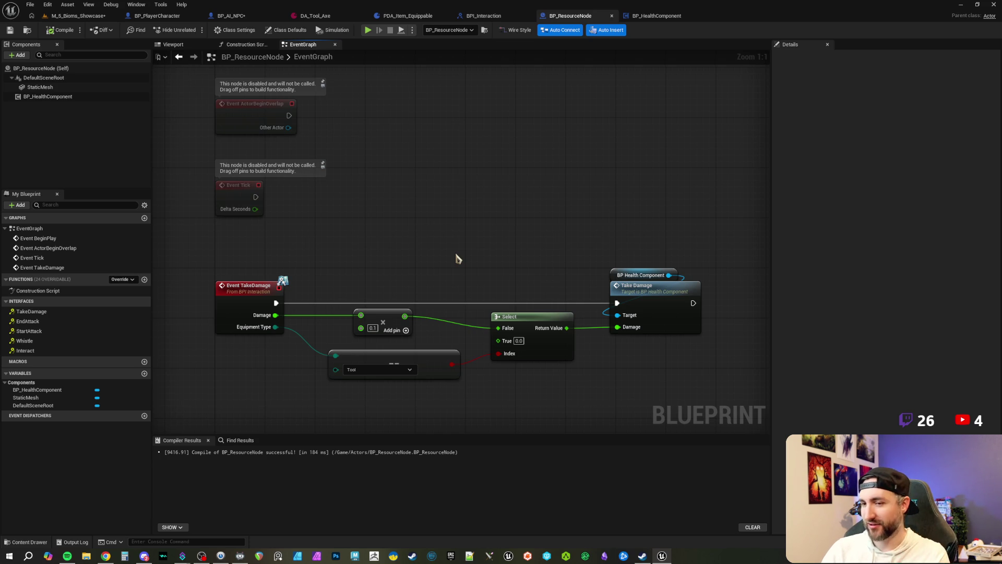
mouse_move(423, 252)
left_mouse_down()
mouse_move(421, 266)
mouse_move(418, 255)
left_mouse_up()
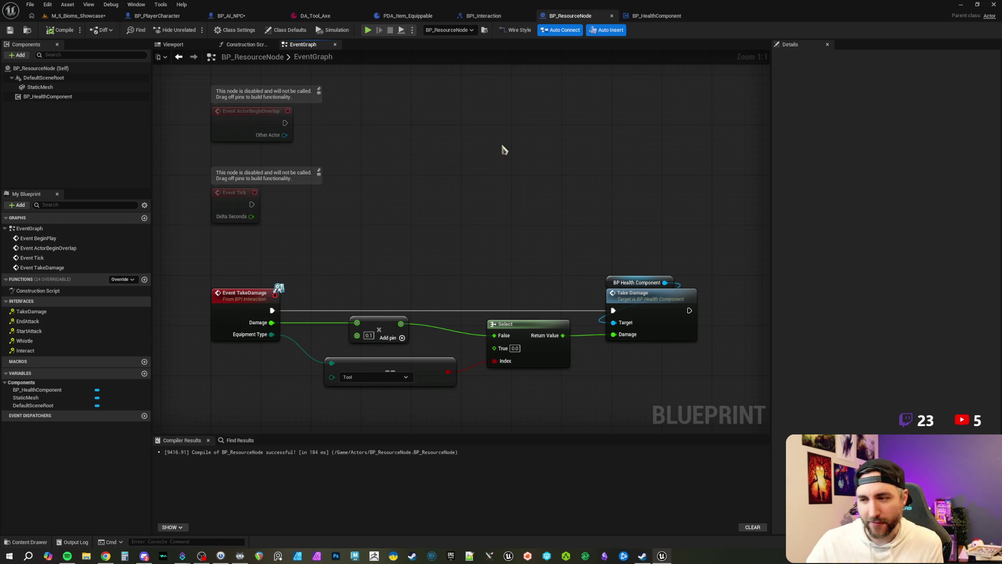
Wire Damage into the Select's True pin and delete the health component's Take Damage nodes.
mouse_move(483, 244)
left_mouse_down()
mouse_move(495, 237)
mouse_move(487, 224)
mouse_move(530, 224)
mouse_move(479, 211)
mouse_move(448, 219)
mouse_move(462, 226)
mouse_move(441, 210)
left_mouse_up()
mouse_move(302, 264)
left_mouse_down()
mouse_move(421, 298)
mouse_move(522, 290)
left_mouse_up()
mouse_move(642, 175)
left_mouse_down()
mouse_move(522, 188)
mouse_move(593, 277)
left_mouse_up()
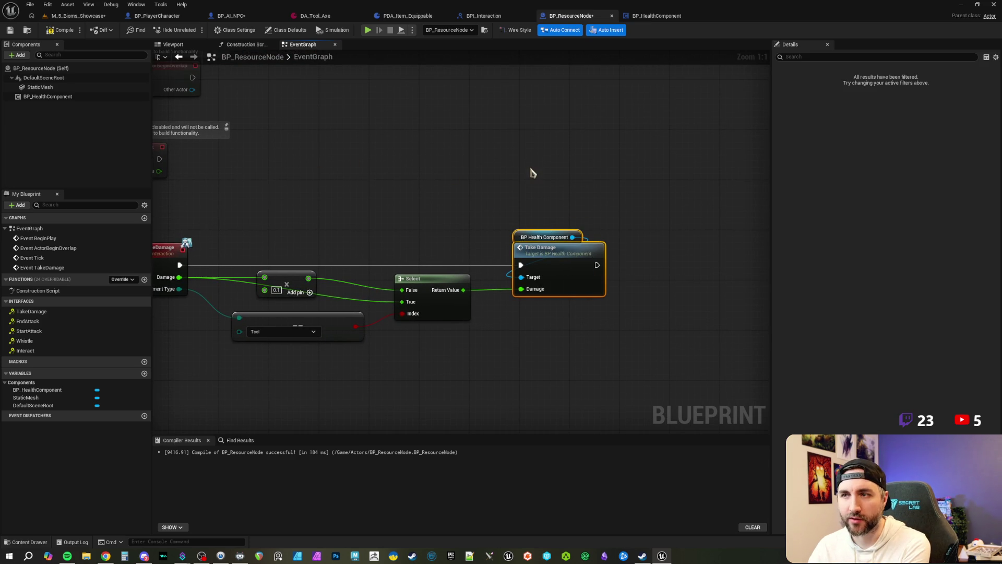
key("Delete")
Remove BP_HealthComponent from the components, then compile and save BP_ResourceNode.
left_click(56, 96)
key("Delete")
left_click(60, 30)
left_click(11, 32)
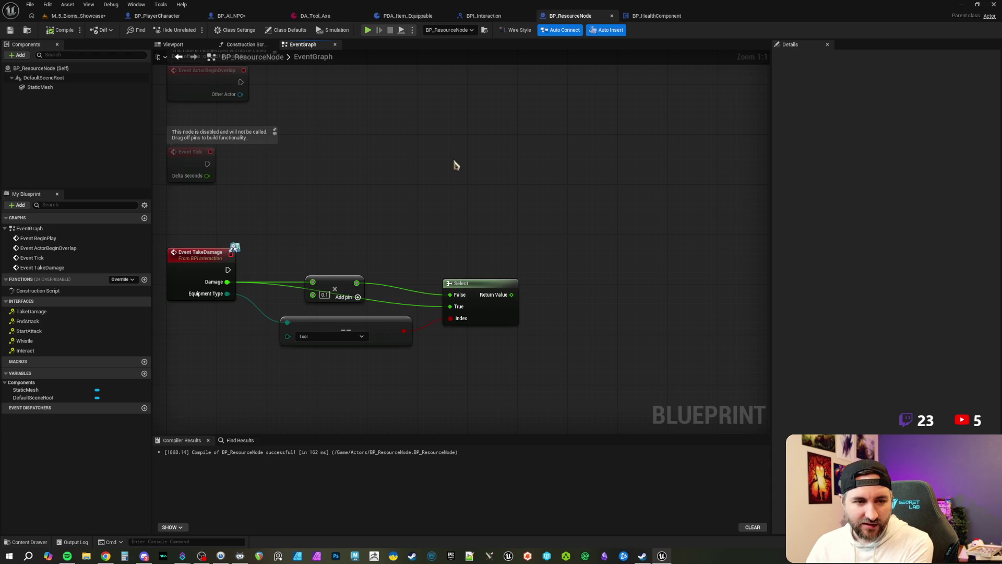
Add a reroute point on the Damage-to-True wire and move it left under Damage.
scroll(371, 222, "down", 1)
mouse_move(371, 222)
left_mouse_down()
mouse_move(414, 230)
mouse_move(501, 219)
left_mouse_up()
scroll(500, 219, "up", 1)
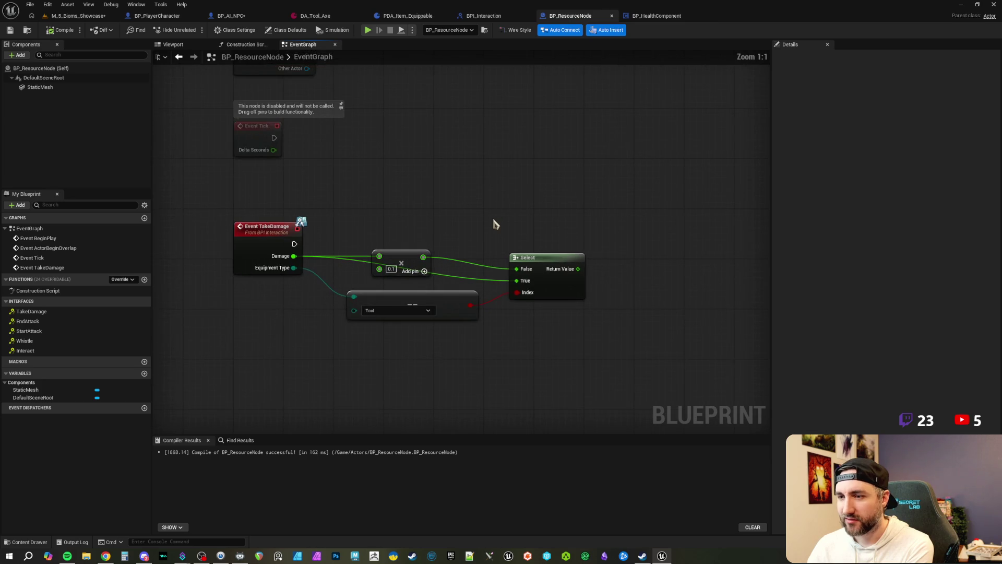
double_click(490, 286)
left_click_drag(491, 286, 384, 294)
mouse_move(452, 298)
left_mouse_down()
mouse_move(516, 293)
mouse_move(496, 293)
left_mouse_up()
Realign the Tool comparison, Select and Damage math nodes, straightening the Damage wire with Q.
left_click(573, 211)
left_click_drag(573, 211, 471, 224)
left_click_drag(547, 267, 522, 267)
left_click_drag(440, 219, 465, 219)
left_click_drag(429, 265, 468, 271)
left_click_drag(319, 209, 474, 271)
key("q")
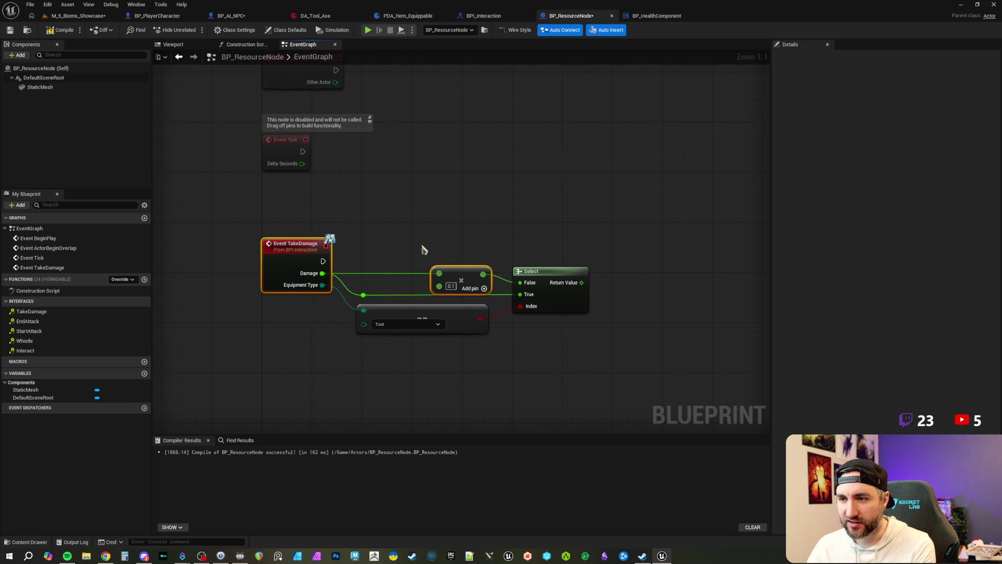
left_click(488, 235)
left_click_drag(300, 216, 473, 282)
left_click(477, 226)
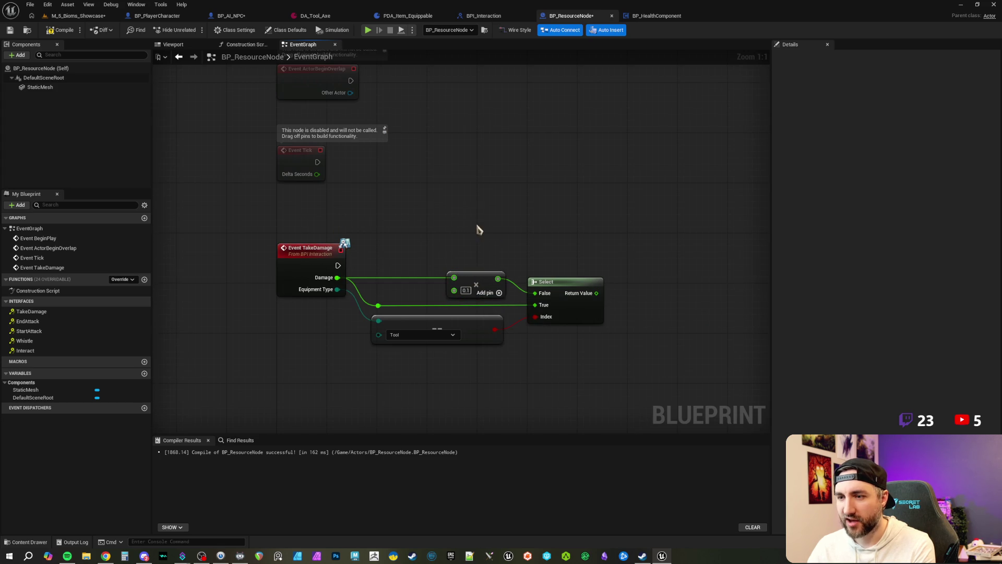
Compile BP_ResourceNode and save it with Ctrl+S.
left_click(60, 29)
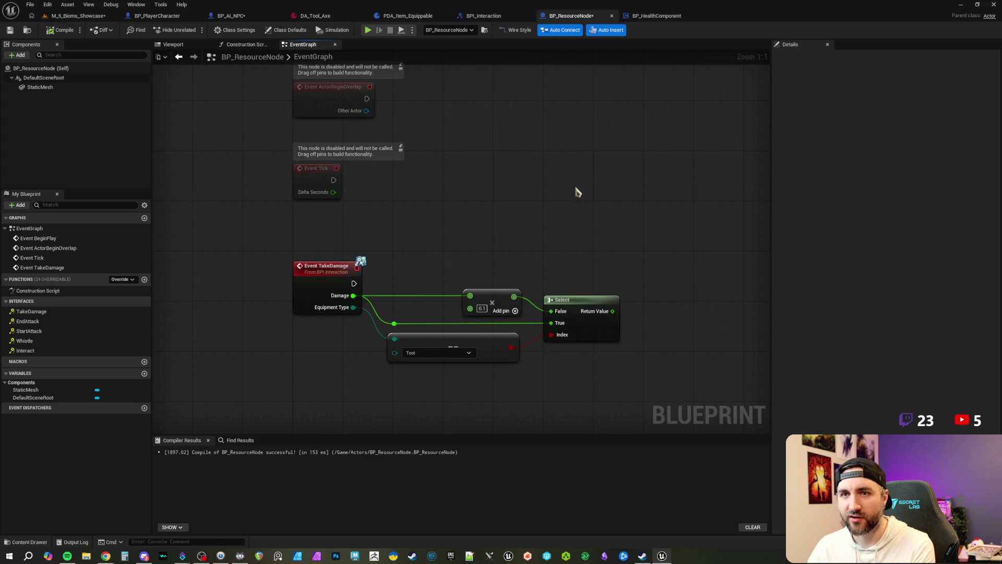
left_click_drag(607, 204, 536, 194)
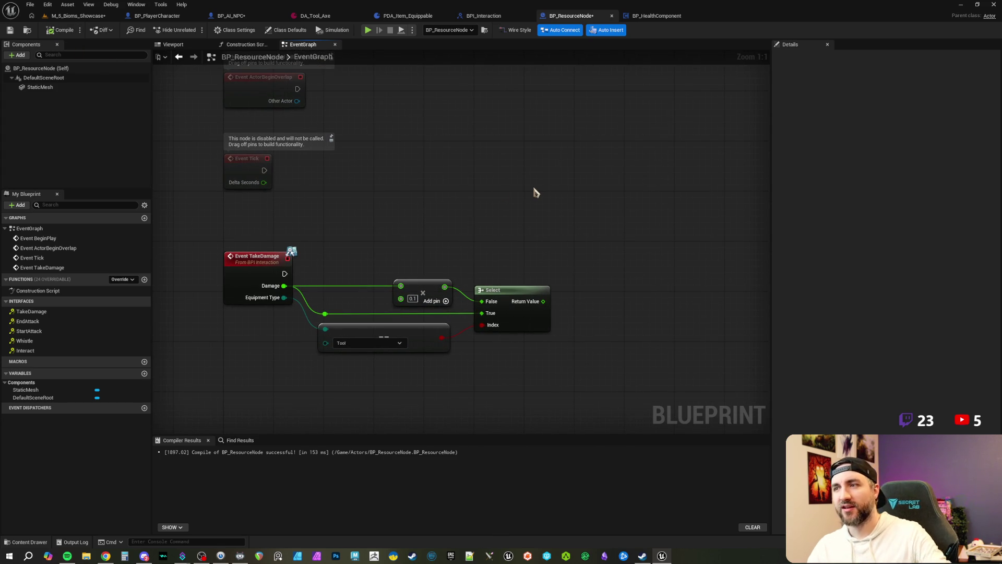
key("ctrl+s")
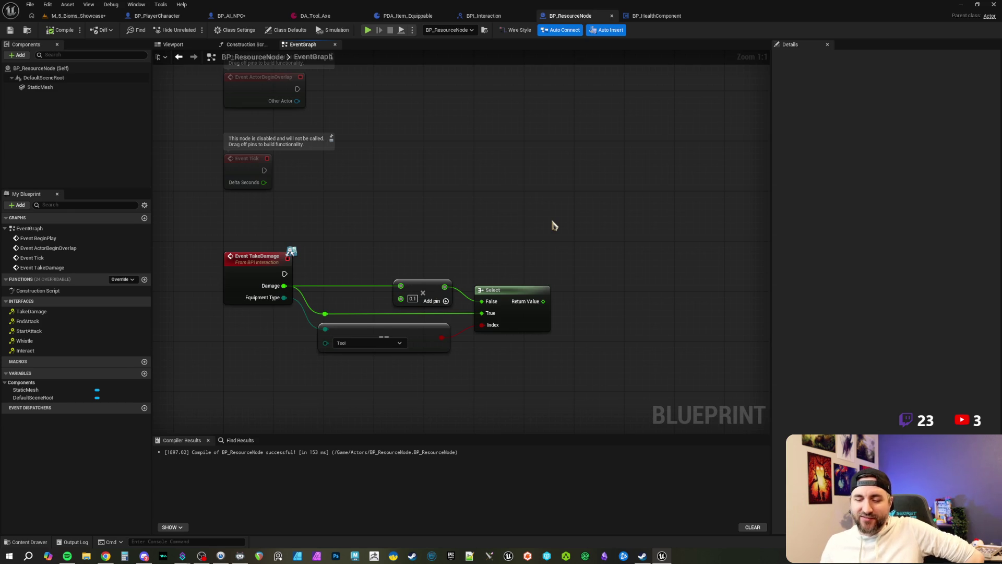
mouse_move(524, 241)
left_mouse_down()
mouse_move(466, 226)
mouse_move(474, 226)
mouse_move(438, 191)
mouse_move(424, 144)
left_mouse_up()
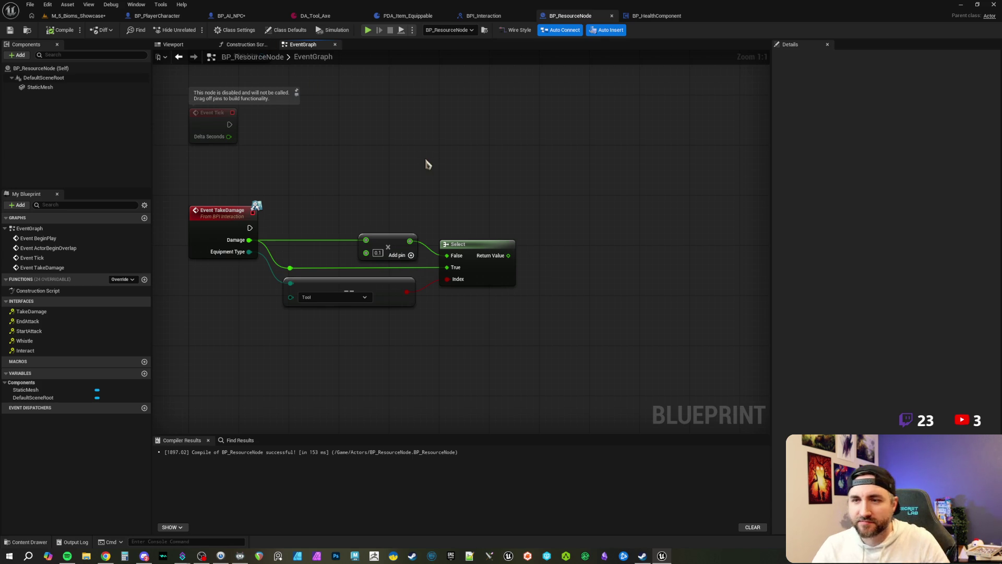
left_click_drag(413, 168, 416, 195)
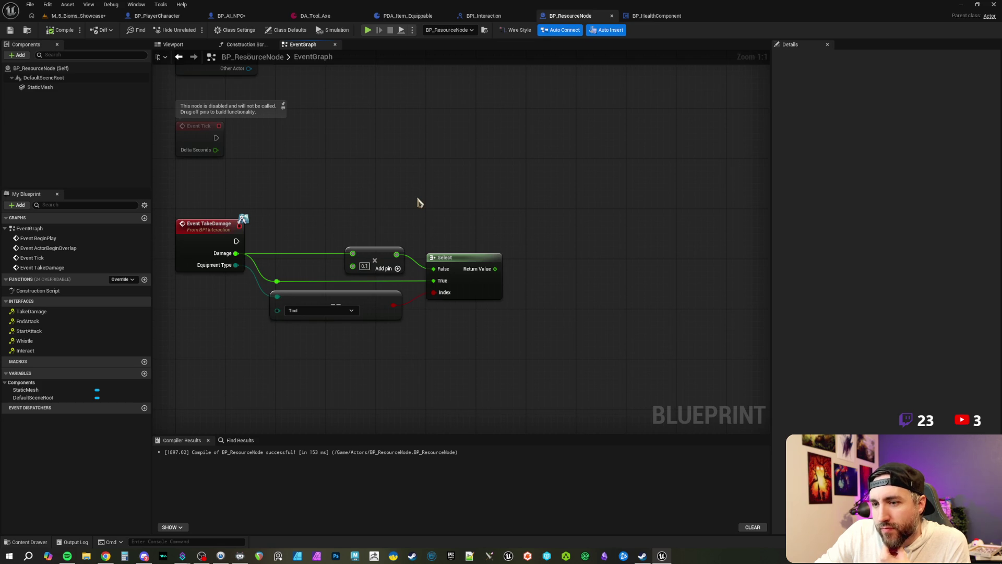
mouse_move(419, 203)
left_mouse_down()
mouse_move(411, 195)
mouse_move(401, 208)
mouse_move(454, 220)
mouse_move(443, 224)
left_mouse_up()
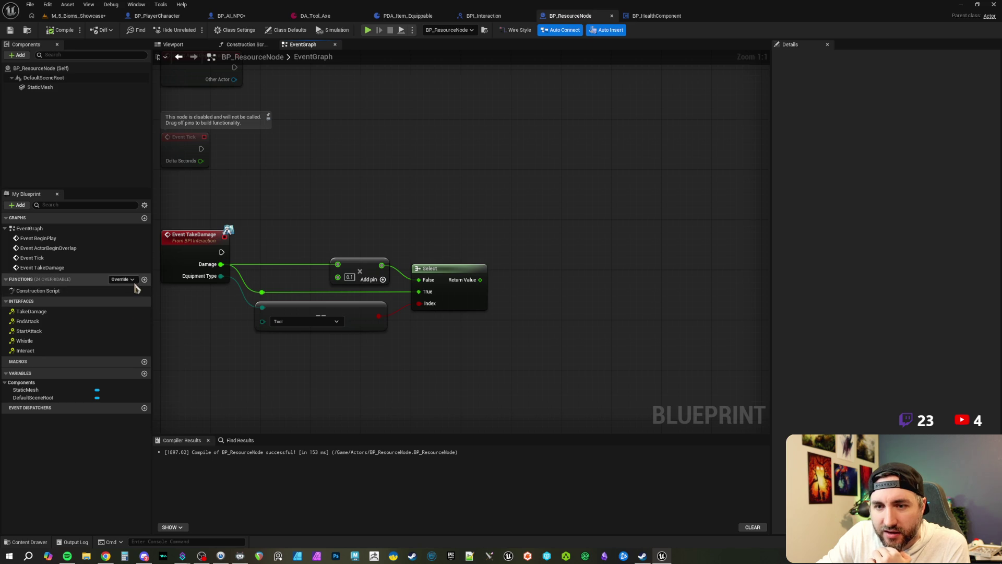
Add a new Float variable named Durability.
left_click(144, 374)
type("Durability")
key("Return")
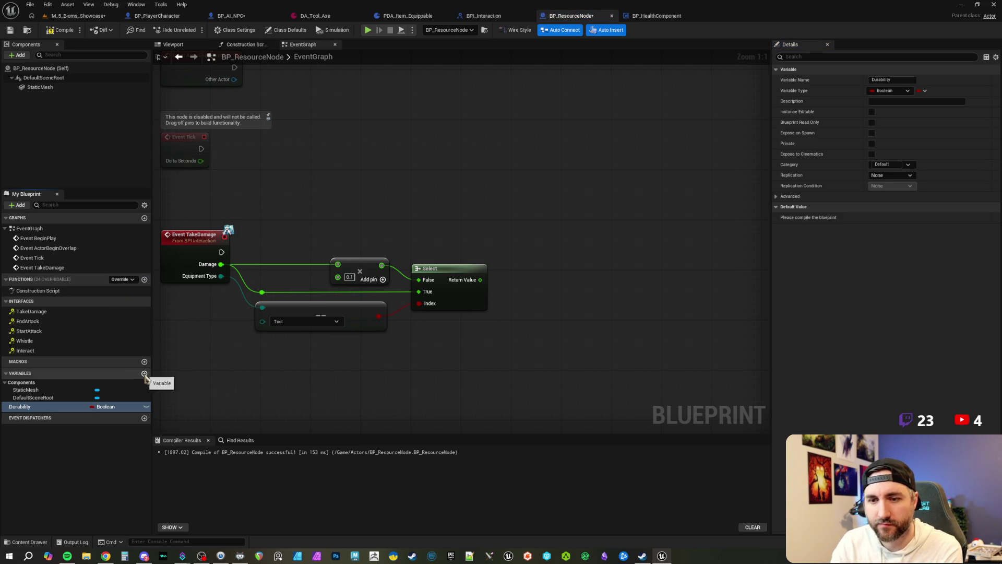
left_click(97, 406)
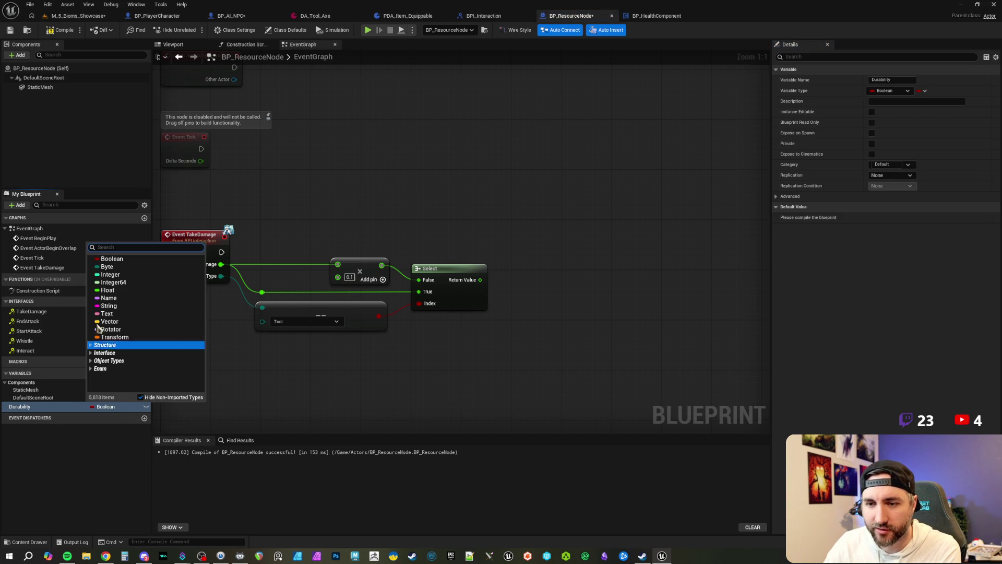
left_click(108, 290)
Compile, give Durability a 100.0 default, and place a Durability getter in the graph.
left_click(62, 29)
left_click(892, 251)
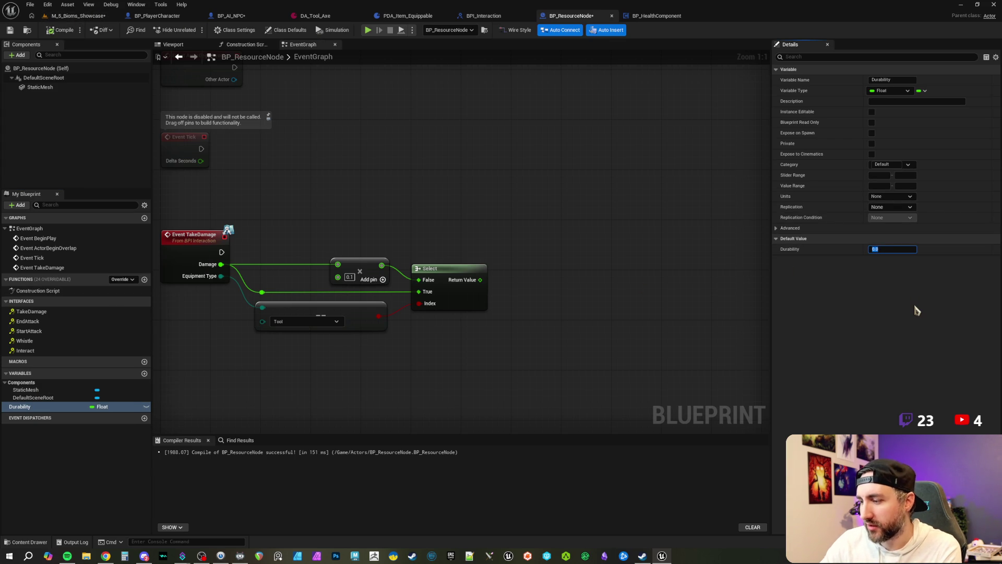
type("100")
key("Return")
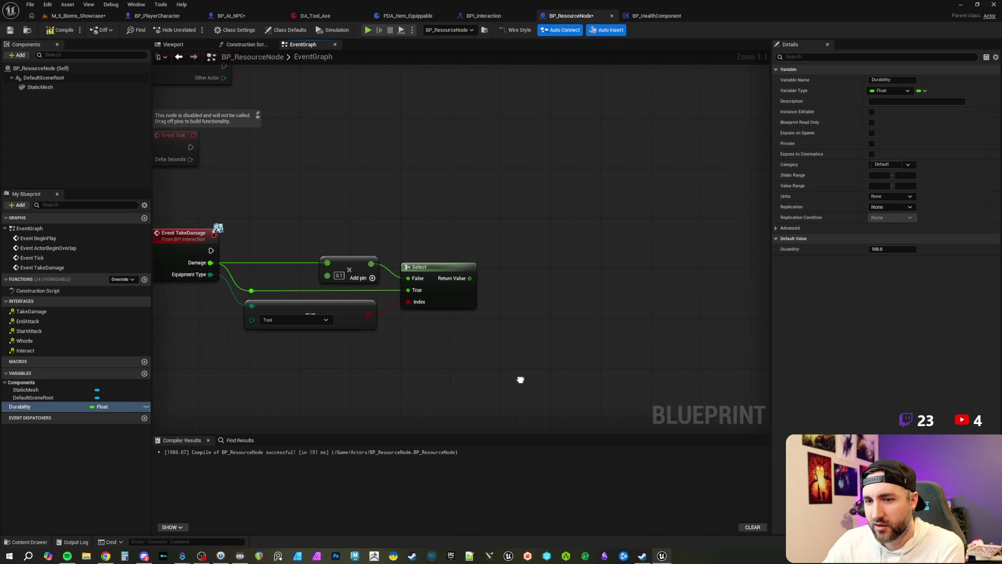
mouse_move(47, 411)
left_mouse_down()
mouse_move(173, 420)
mouse_move(494, 228)
left_mouse_up()
left_click(525, 244)
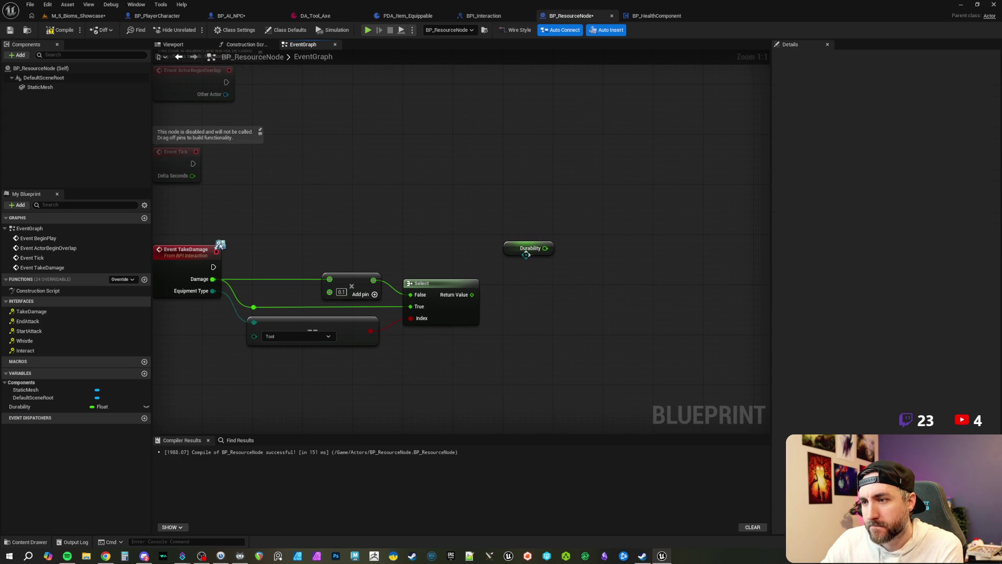
Add a SET Durability node wired after the Event TakeDamage execution.
right_click(538, 256)
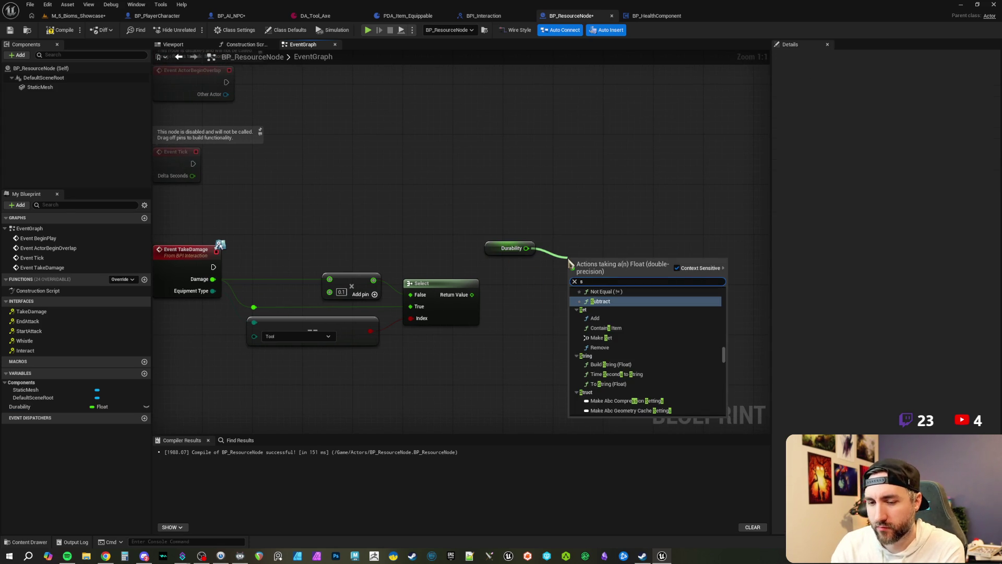
left_click(558, 199)
mouse_move(38, 408)
left_mouse_down()
mouse_move(559, 314)
mouse_move(588, 277)
mouse_move(533, 284)
mouse_move(214, 267)
left_mouse_up()
left_click(307, 250)
left_click_drag(611, 281, 600, 262)
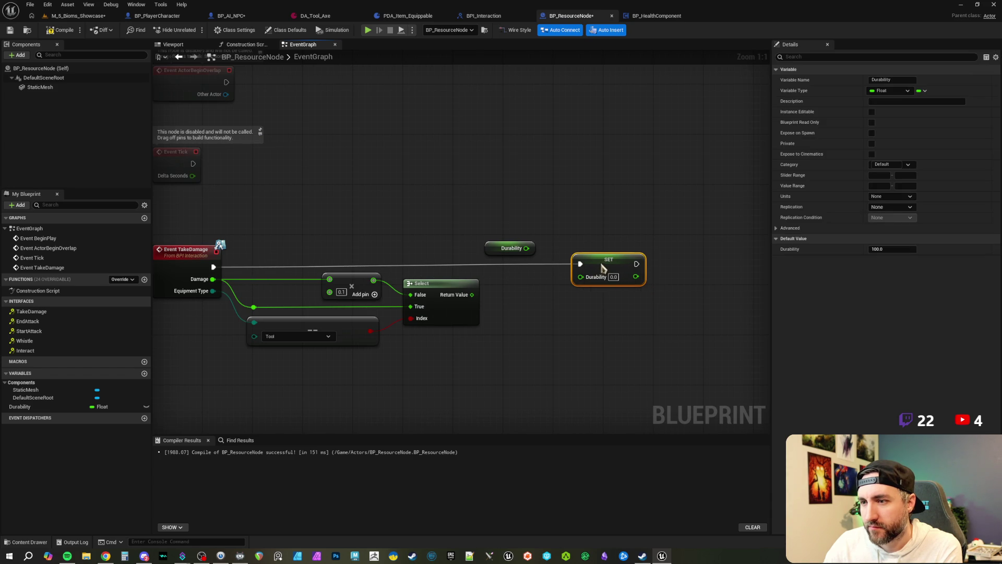
left_click(577, 230)
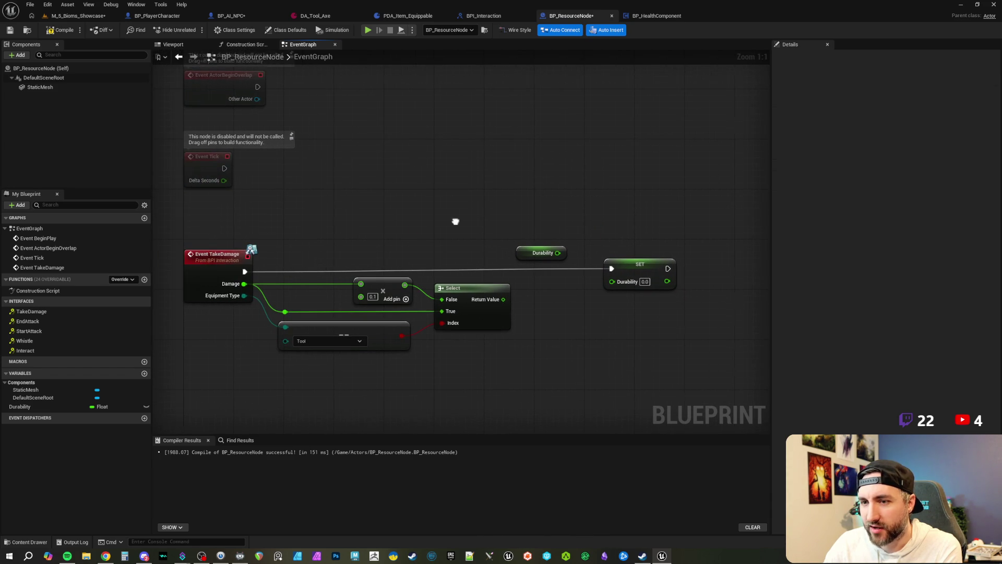
Rearrange the TakeDamage event, multiply and SET Durability nodes to make room.
left_click(225, 254)
left_click_drag(614, 235, 660, 307)
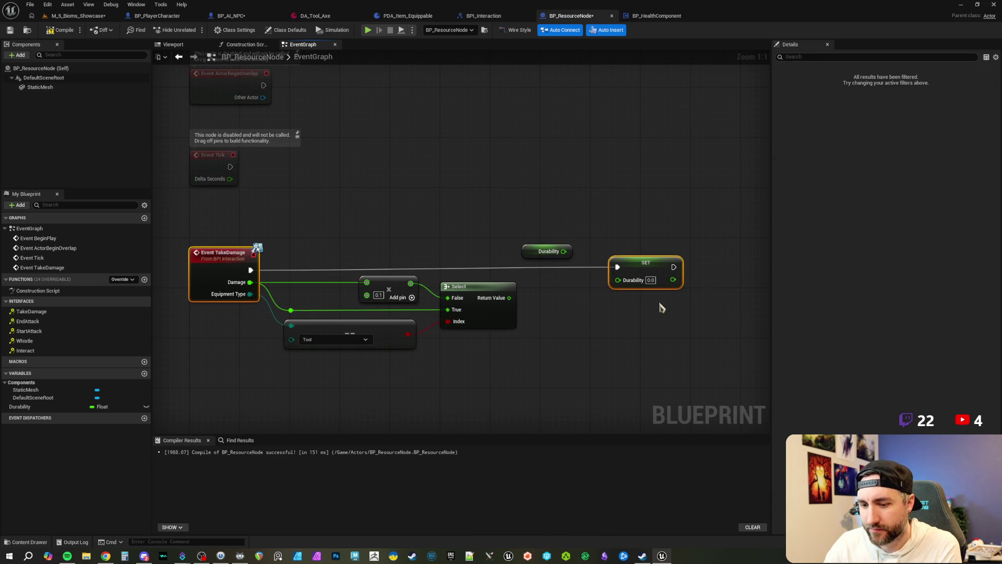
left_click(638, 230)
mouse_move(202, 224)
left_mouse_down()
mouse_move(297, 245)
mouse_move(397, 292)
mouse_move(387, 291)
left_mouse_up()
left_click(639, 261)
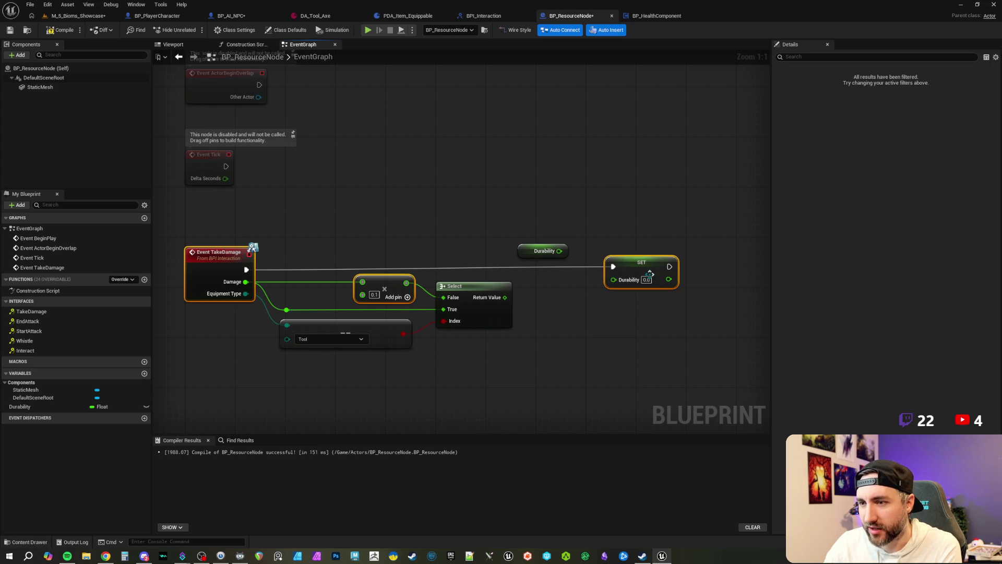
left_click(627, 251)
left_click_drag(522, 258, 557, 261)
left_click(659, 257)
left_click_drag(674, 265, 674, 269)
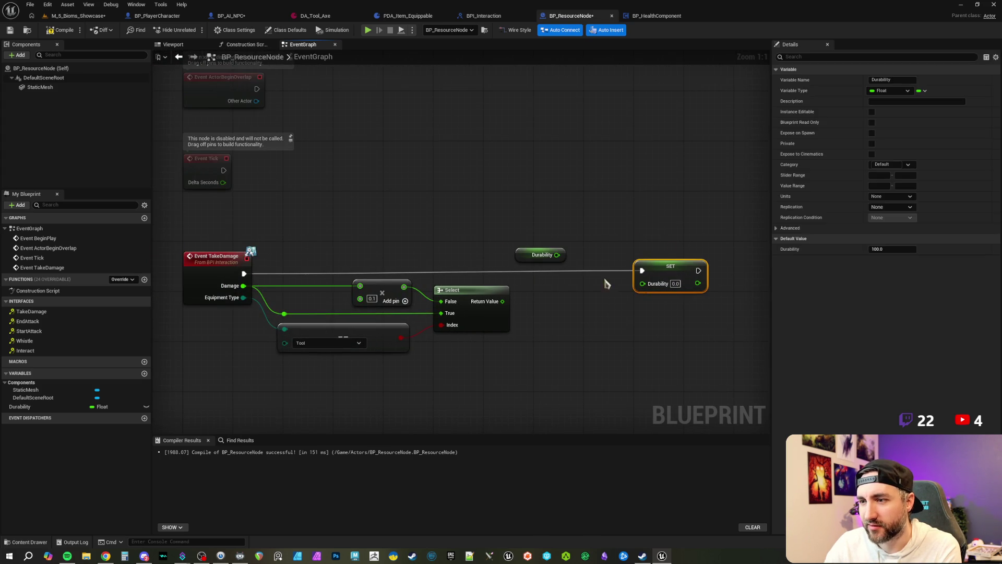
left_click(246, 257, "ctrl")
Subtract the Select result from a Durability getter using a minus node.
left_click(560, 228)
mouse_move(522, 247)
left_mouse_down()
mouse_move(541, 297)
mouse_move(575, 313)
left_mouse_up()
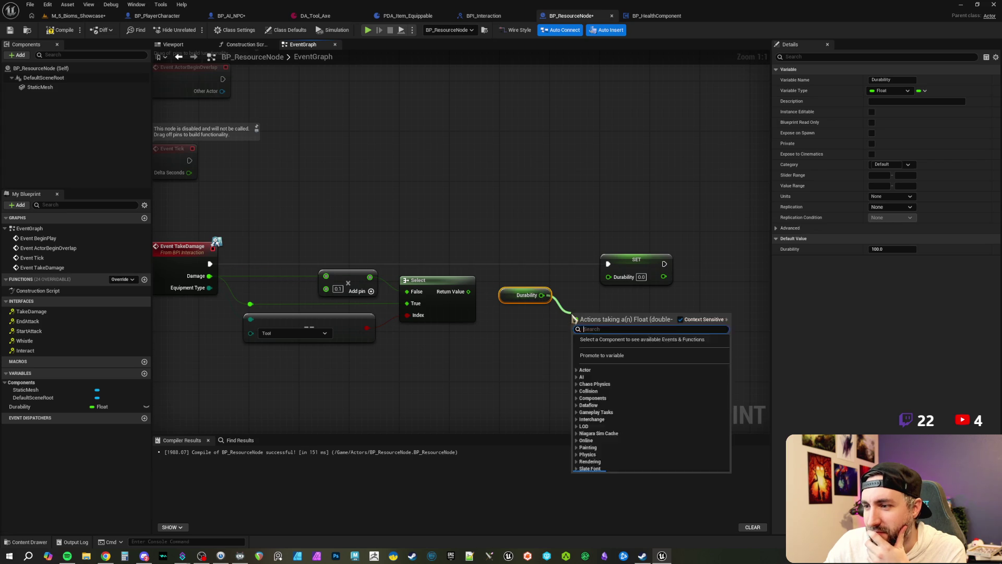
type("-")
key("Return")
mouse_move(468, 291)
left_mouse_down()
mouse_move(536, 291)
mouse_move(577, 326)
mouse_move(613, 304)
mouse_move(609, 277)
mouse_move(697, 271)
left_mouse_up()
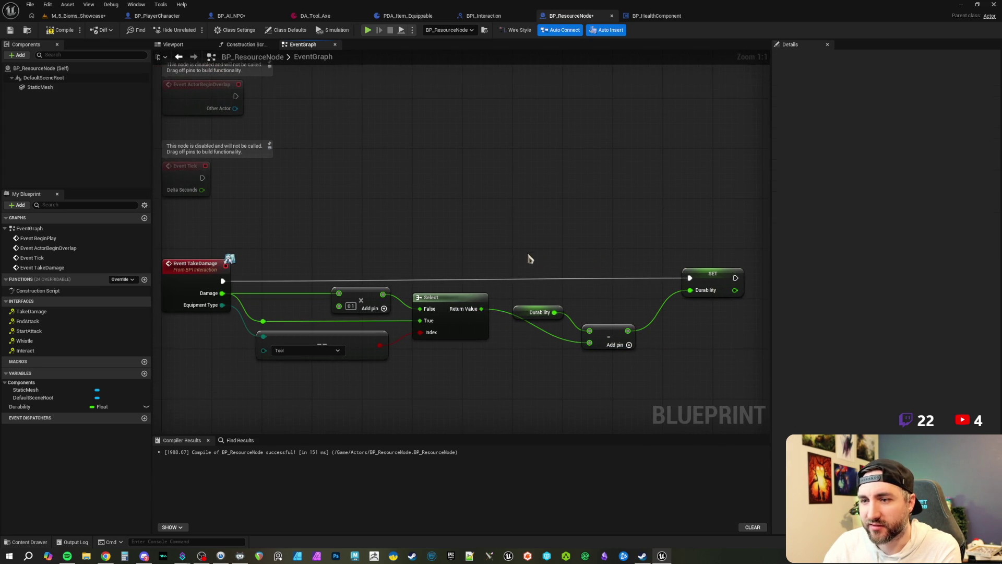
left_click_drag(201, 241, 205, 296)
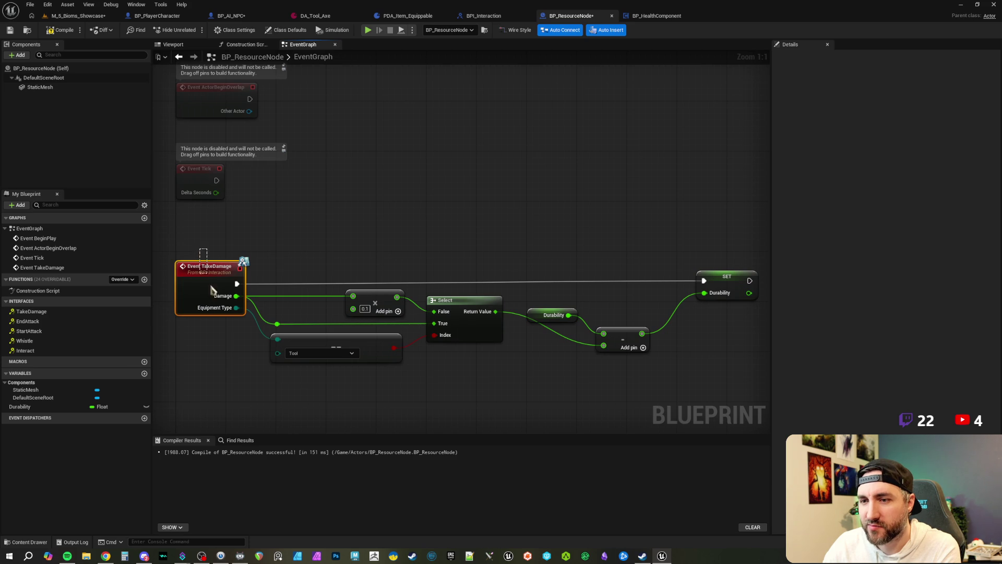
Nudge the multiply node into place, then compile and save BP_ResourceNode.
left_click_drag(267, 248, 254, 243)
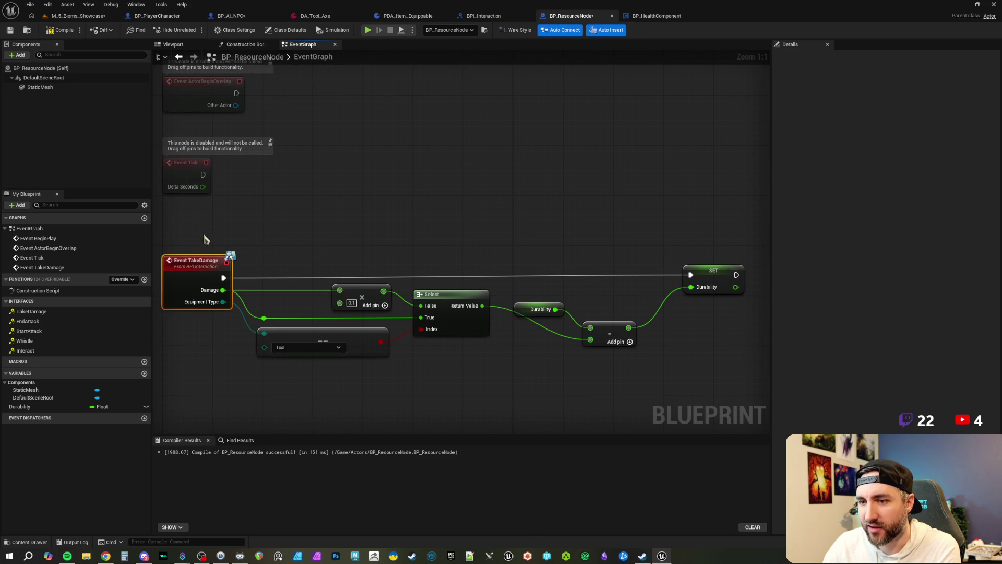
left_click(255, 235)
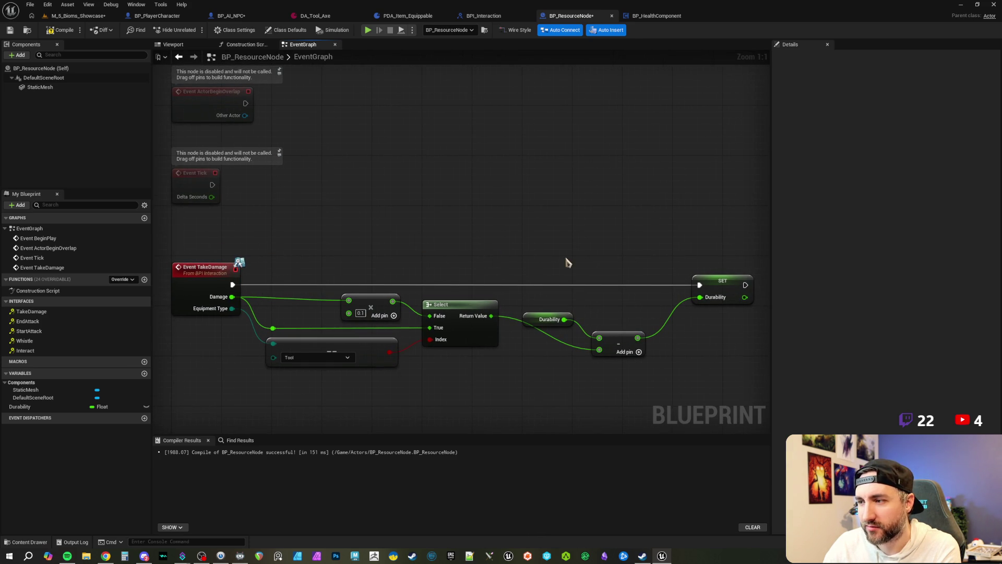
left_click_drag(383, 302, 376, 301)
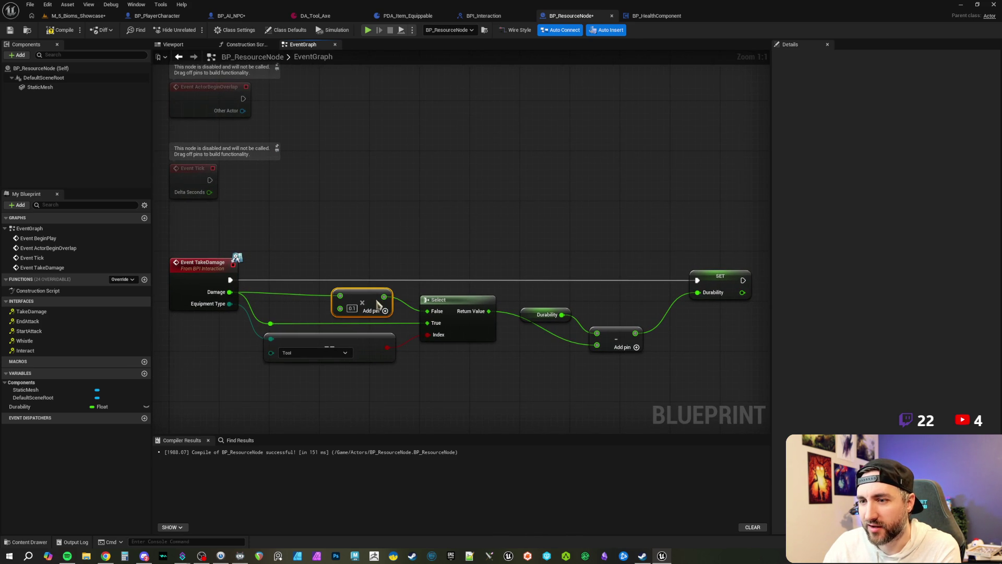
left_click(403, 241)
left_click_drag(403, 241, 432, 246)
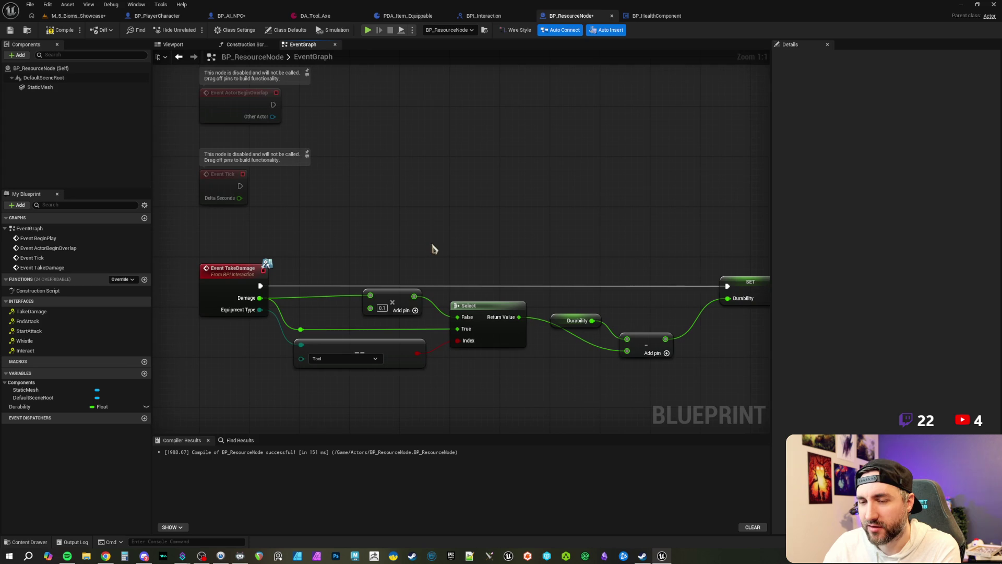
left_click_drag(393, 295, 400, 302)
left_click_drag(501, 253, 452, 252)
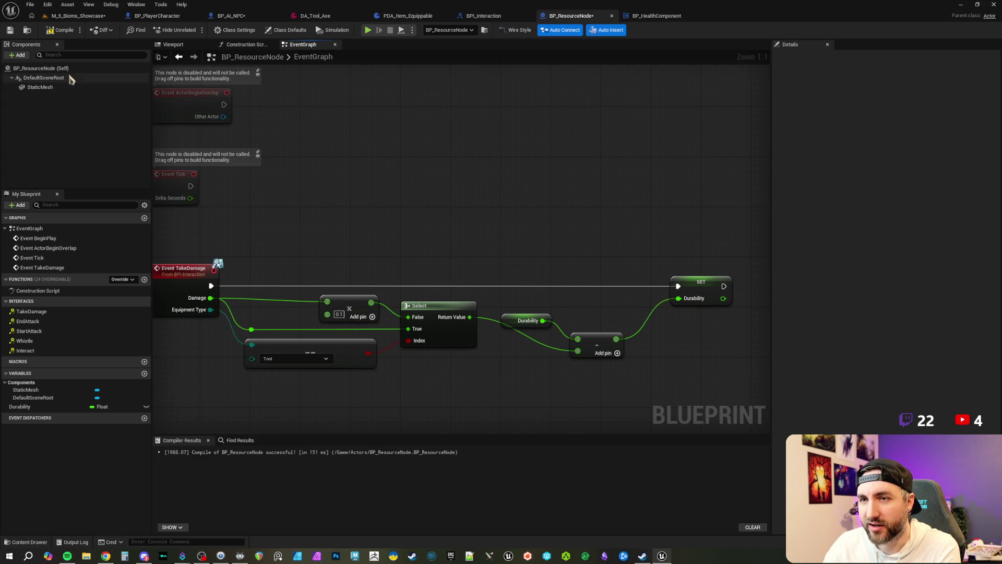
left_click(10, 30)
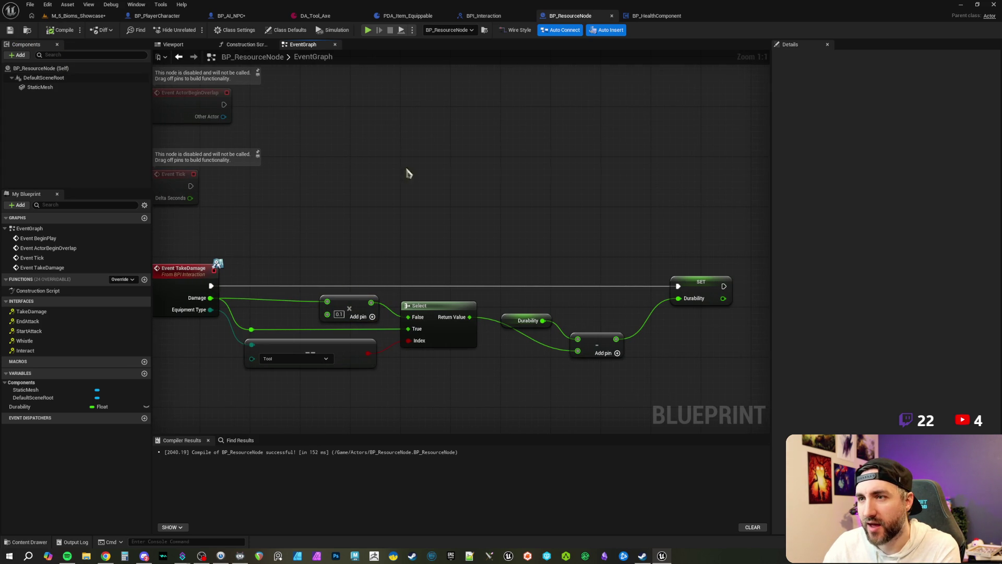
Reposition the Durability getter and subtract node, then save the blueprint again.
mouse_move(287, 256)
left_mouse_down()
mouse_move(306, 289)
mouse_move(379, 324)
mouse_move(389, 313)
left_mouse_up()
left_click(430, 247)
left_click_drag(593, 273, 515, 255)
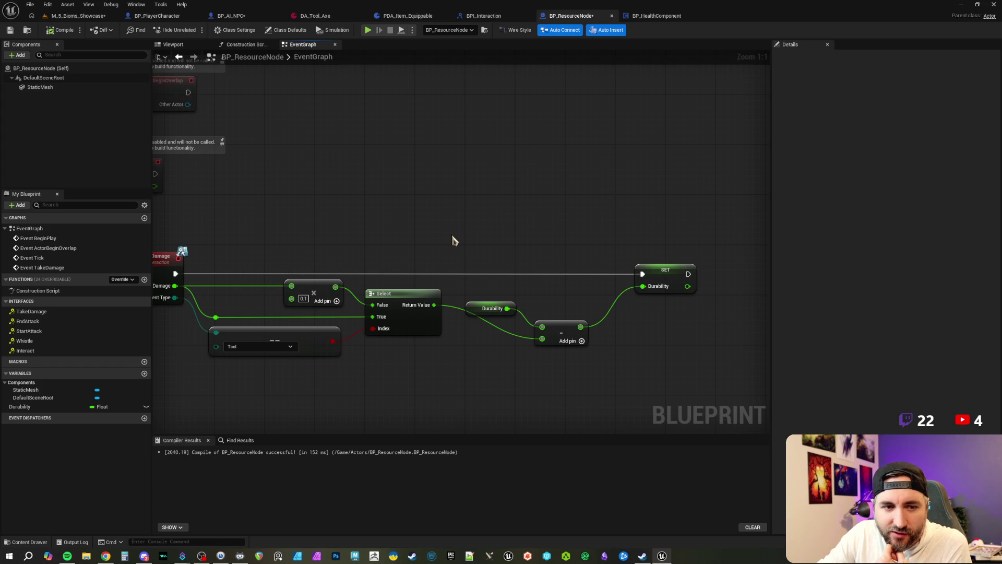
mouse_move(506, 233)
left_mouse_down()
mouse_move(440, 230)
mouse_move(461, 197)
left_mouse_up()
mouse_move(426, 225)
left_mouse_down()
mouse_move(509, 305)
mouse_move(509, 272)
left_mouse_up()
left_click(495, 230)
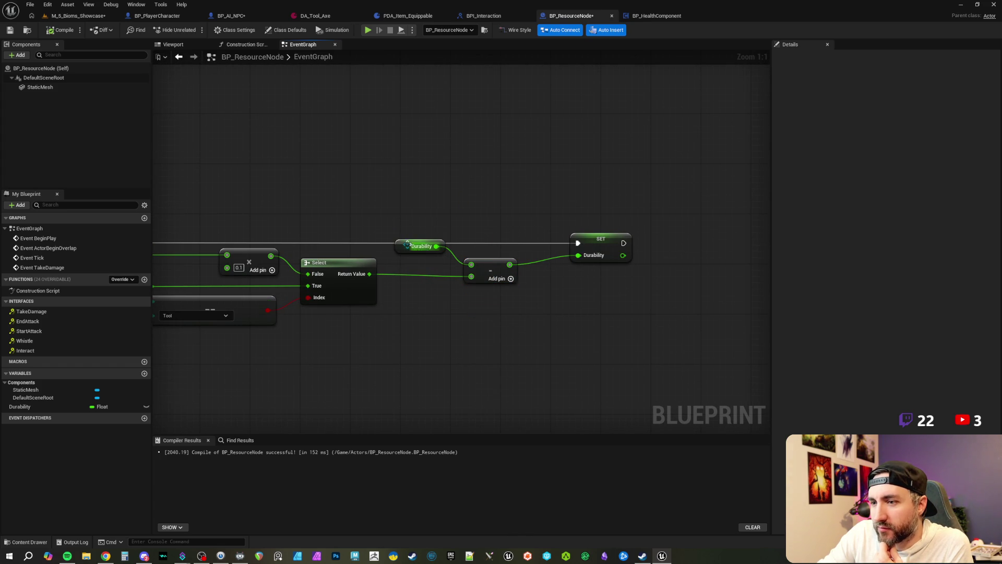
left_click(414, 251)
left_click_drag(427, 214, 470, 239)
left_click(10, 29)
mouse_move(626, 203)
left_mouse_down()
mouse_move(571, 197)
mouse_move(660, 197)
mouse_move(621, 215)
left_mouse_up()
scroll(626, 208, "down", 2)
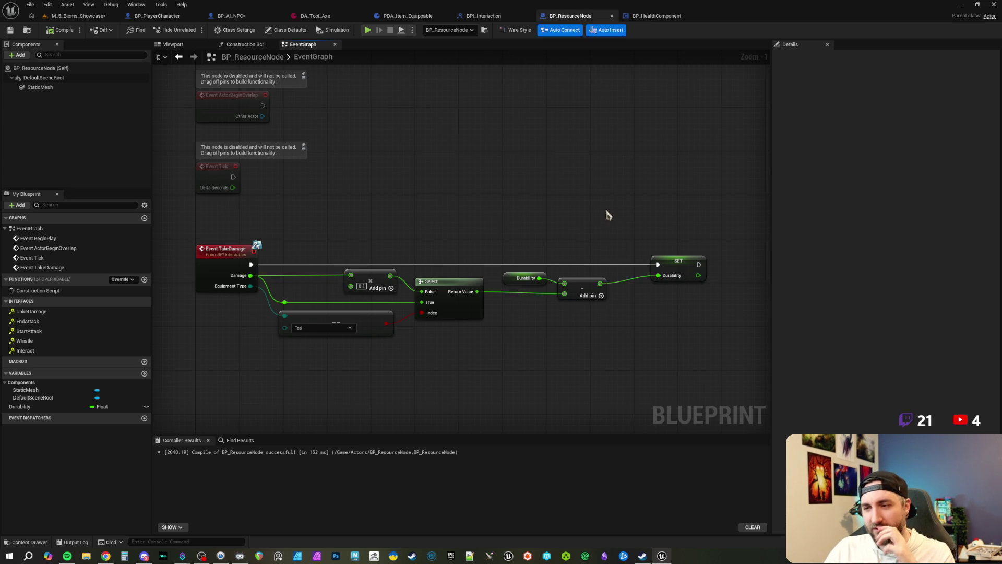
mouse_move(484, 226)
left_mouse_down()
mouse_move(510, 211)
mouse_move(466, 185)
mouse_move(503, 174)
mouse_move(485, 184)
mouse_move(522, 203)
mouse_move(528, 188)
mouse_move(450, 186)
mouse_move(571, 205)
mouse_move(477, 190)
left_mouse_up()
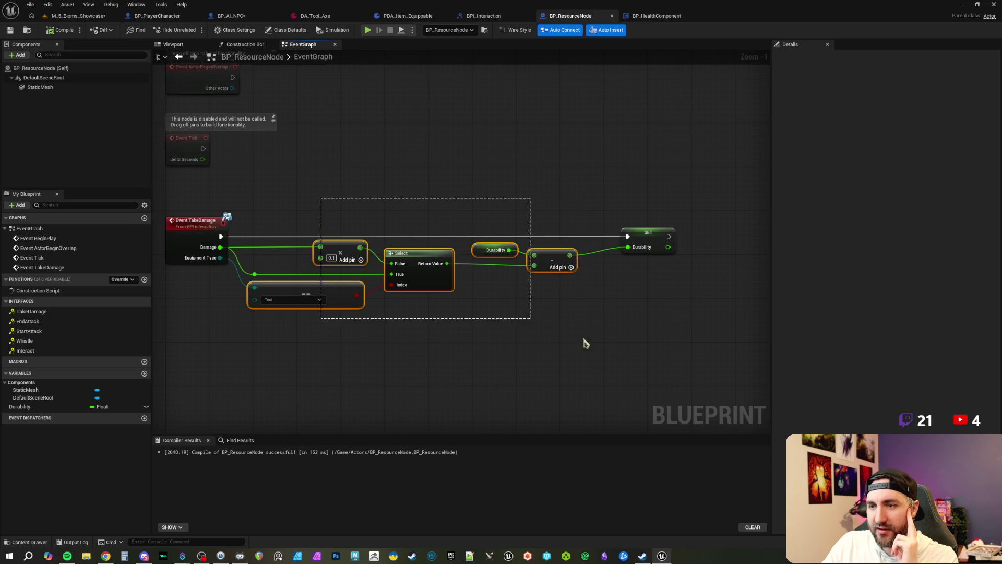
Place an Add Component node after SET Durability, then delete it as unwanted.
mouse_move(668, 347)
left_mouse_down()
mouse_move(577, 336)
mouse_move(566, 251)
mouse_move(454, 257)
mouse_move(504, 234)
left_mouse_up()
type("ad")
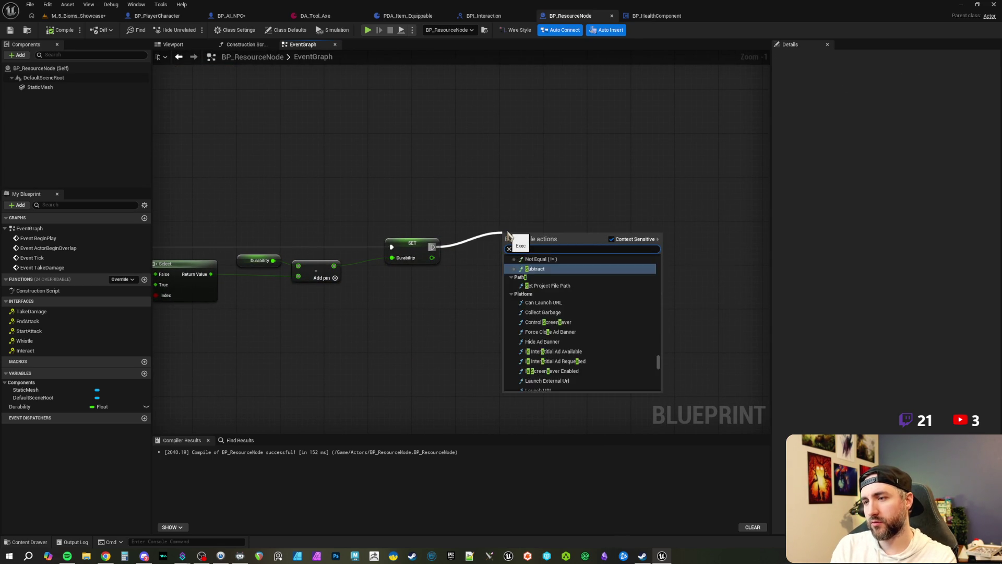
type("d component")
key("Return")
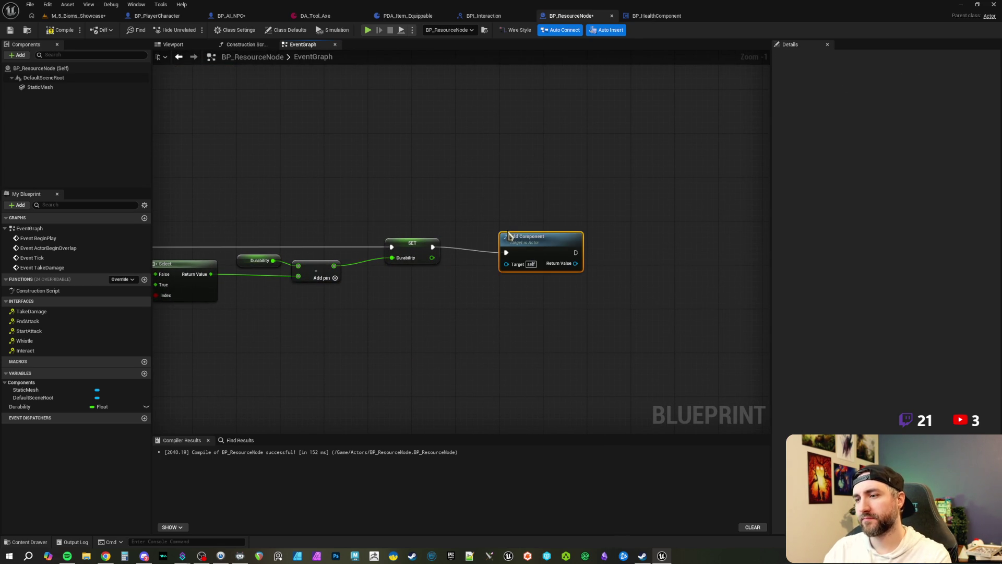
key("Delete")
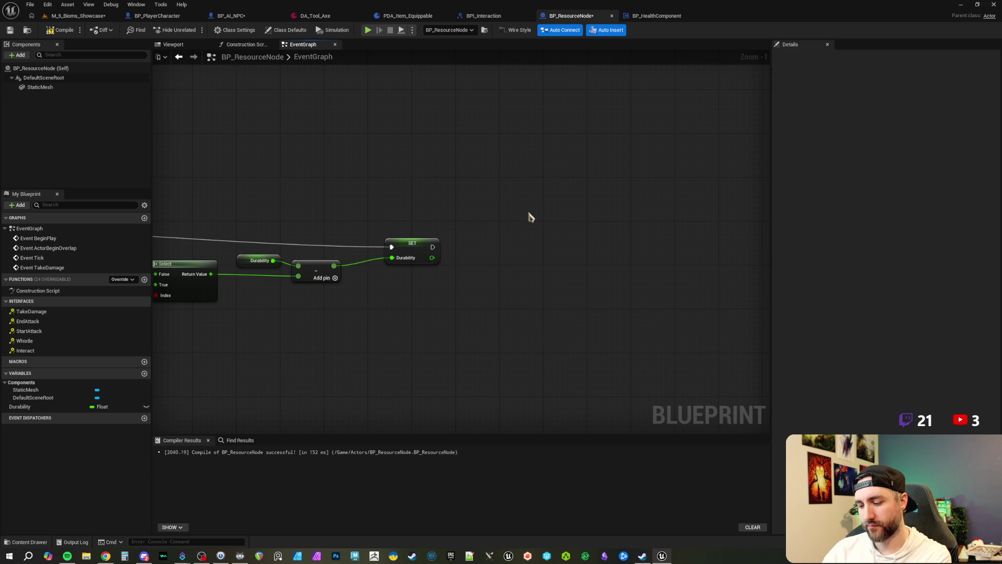
Add a Timeline beside SET Durability, wire it to Play from Start, and open its editor.
right_click(522, 223)
type("add timeline")
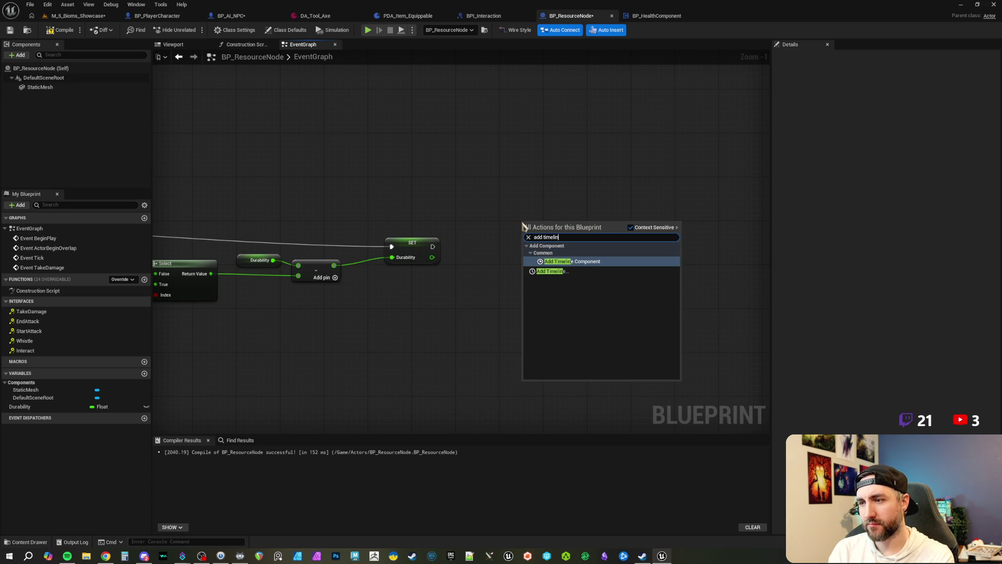
key("Down")
key("Return")
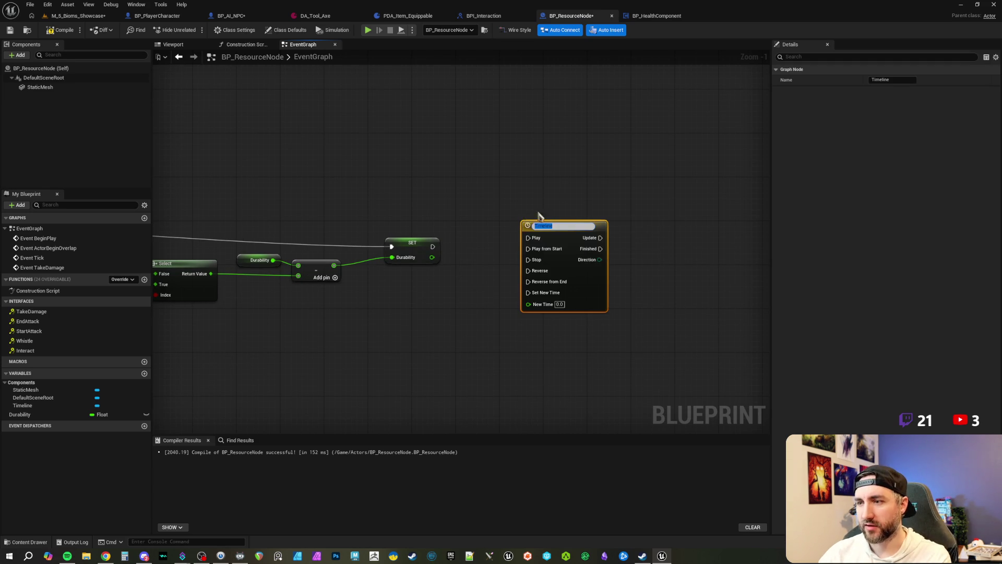
key("Return")
left_click_drag(497, 220, 547, 238)
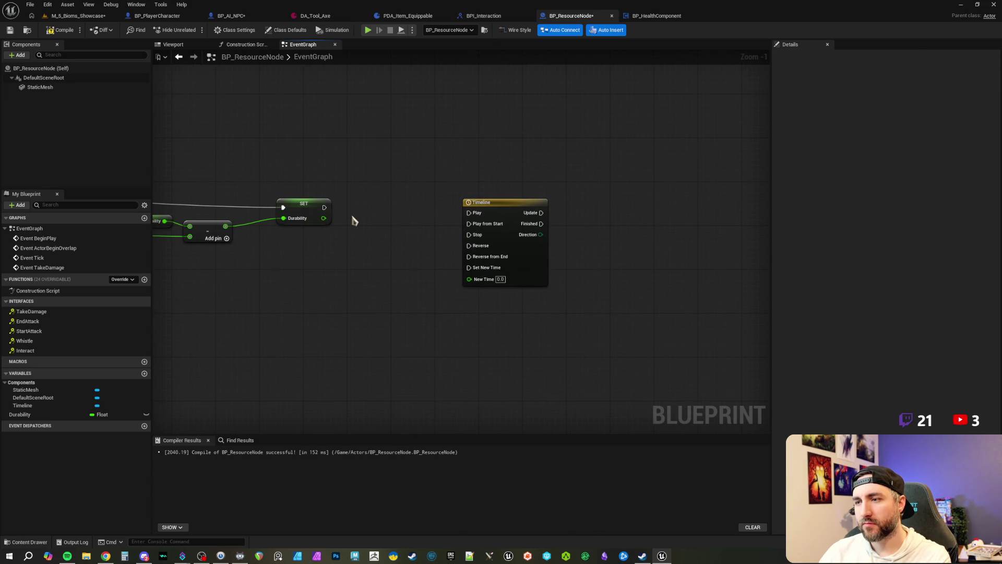
mouse_move(324, 207)
left_mouse_down()
mouse_move(469, 223)
mouse_move(454, 197)
mouse_move(399, 172)
mouse_move(434, 215)
mouse_move(390, 210)
left_mouse_up()
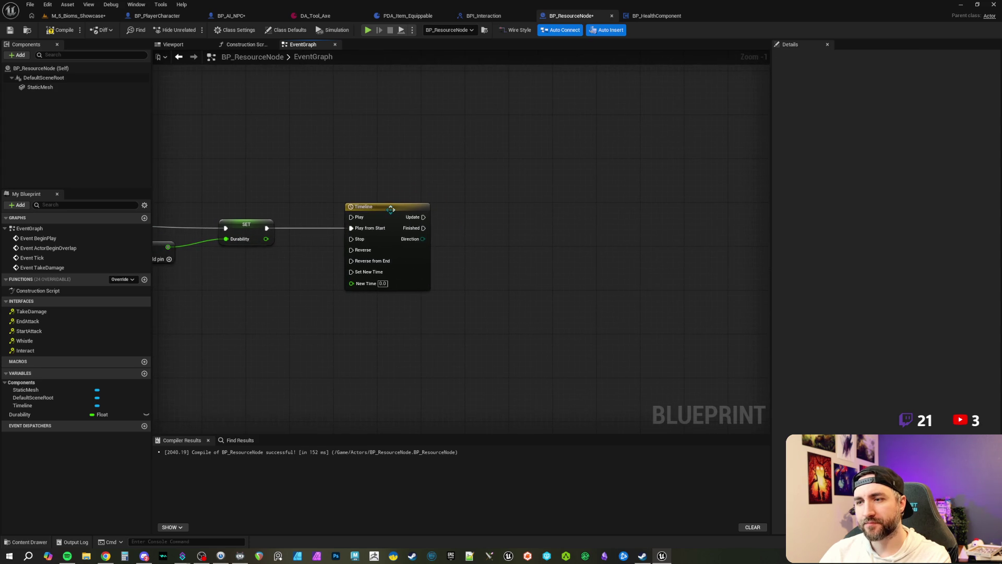
double_click(390, 210)
Add a float track and set the Timeline length to 1.00.
left_click(171, 66)
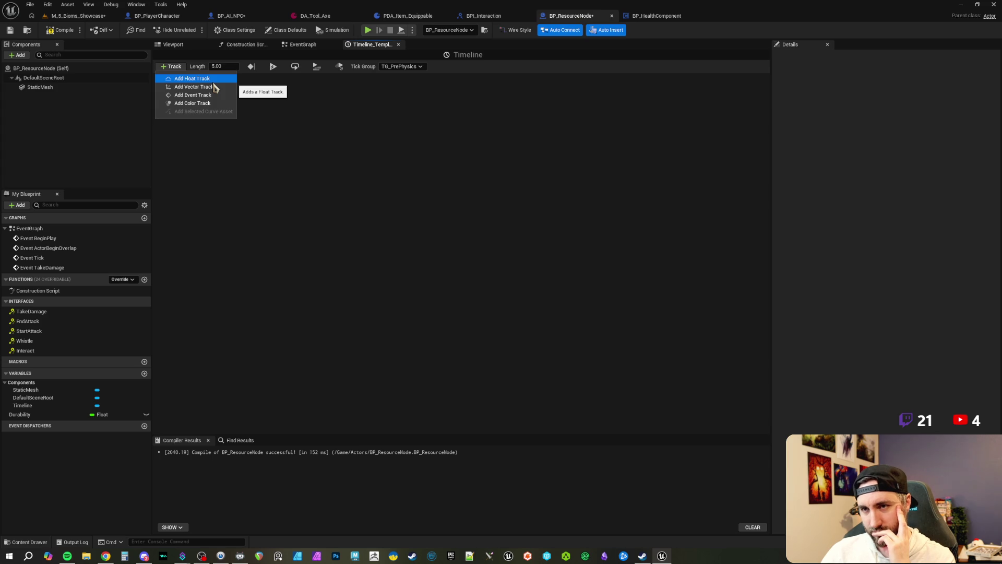
left_click(213, 82)
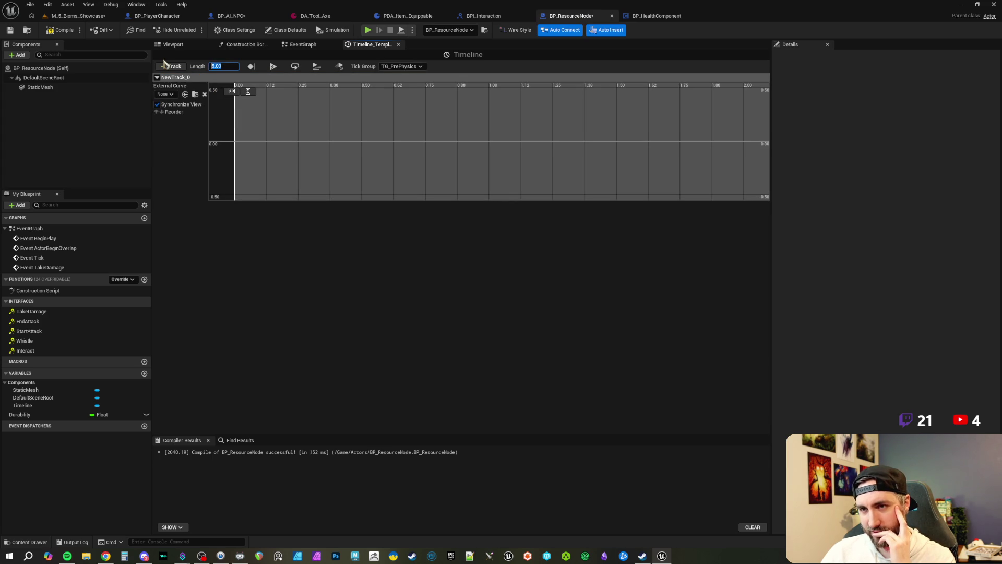
type("1")
key("Return")
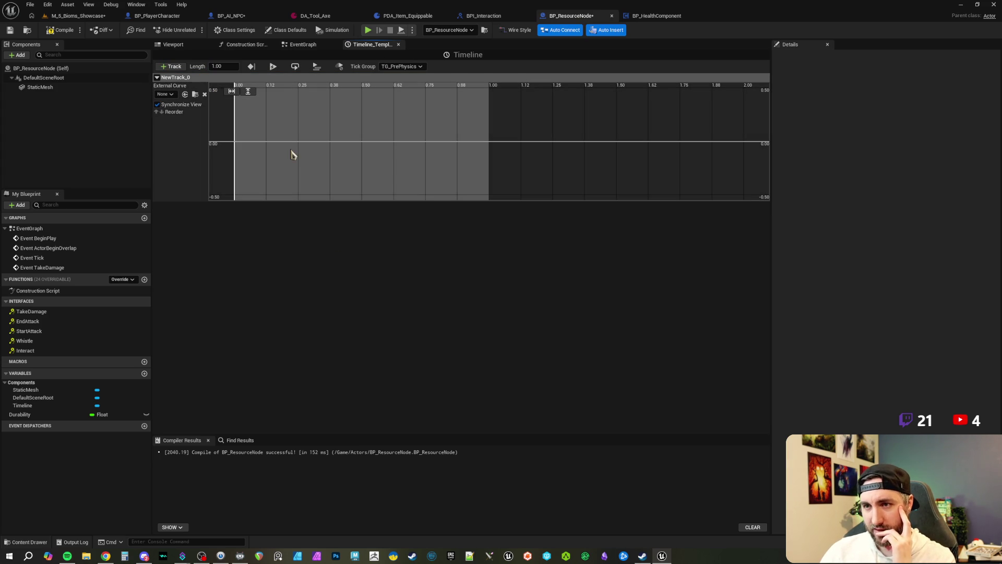
Add two curve keys and set the first to time 0, value 0.
left_click(282, 145, "shift")
left_click(348, 132, "shift")
left_click(282, 145)
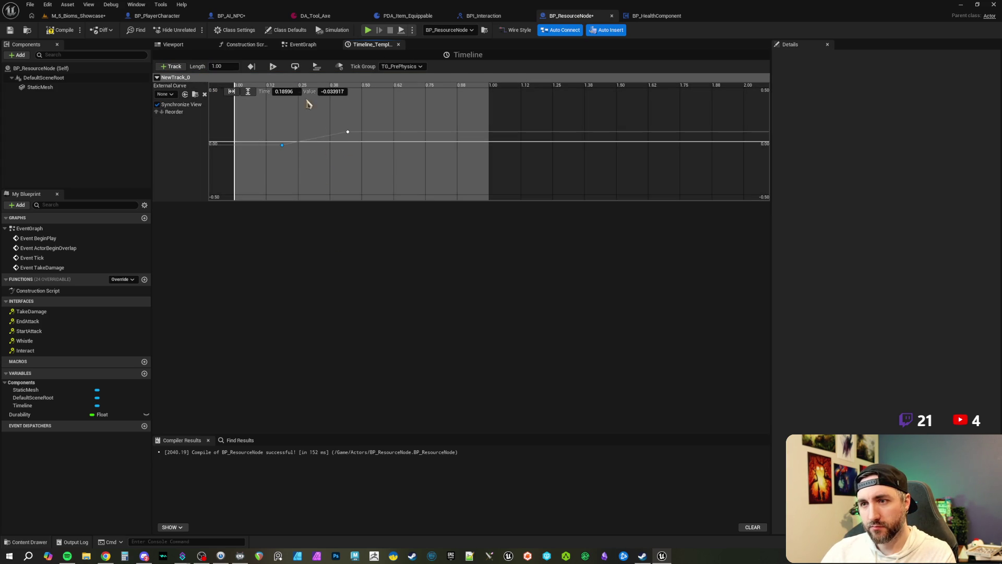
left_click(286, 91)
type("0")
key("Tab")
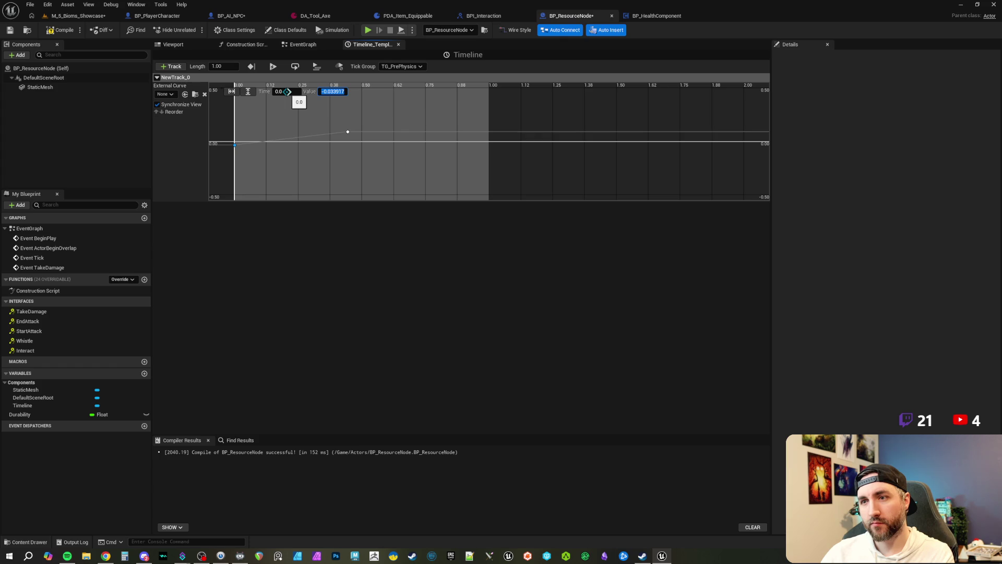
type("0")
key("Return")
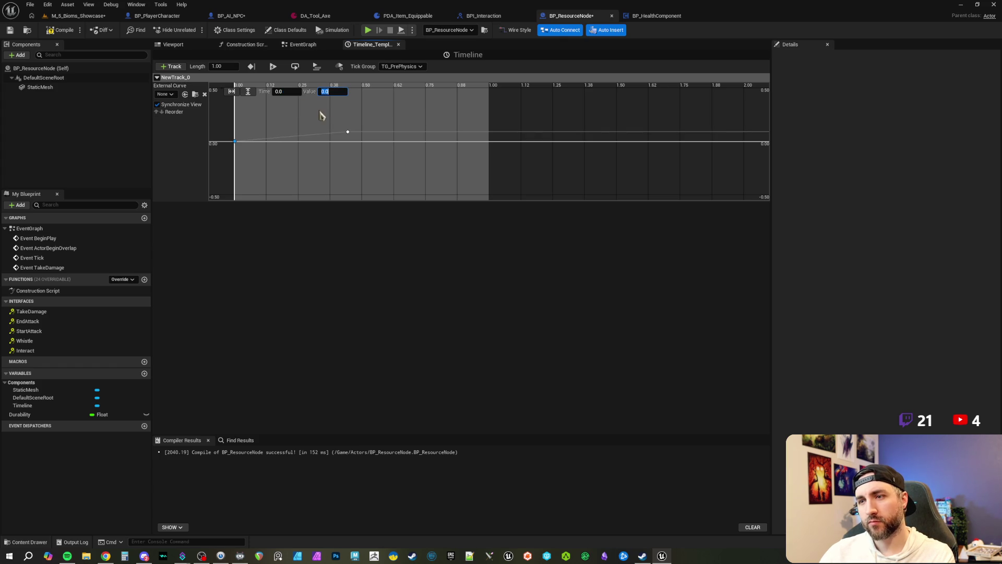
Set the second key to time 1.0 with value 0.
left_click(286, 92)
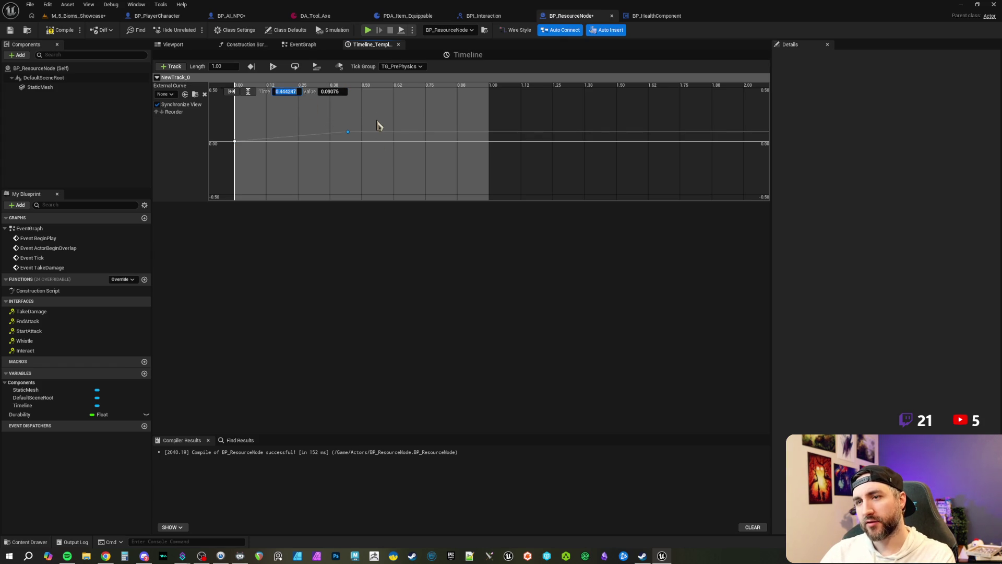
key("Tab")
type("0")
key("Return")
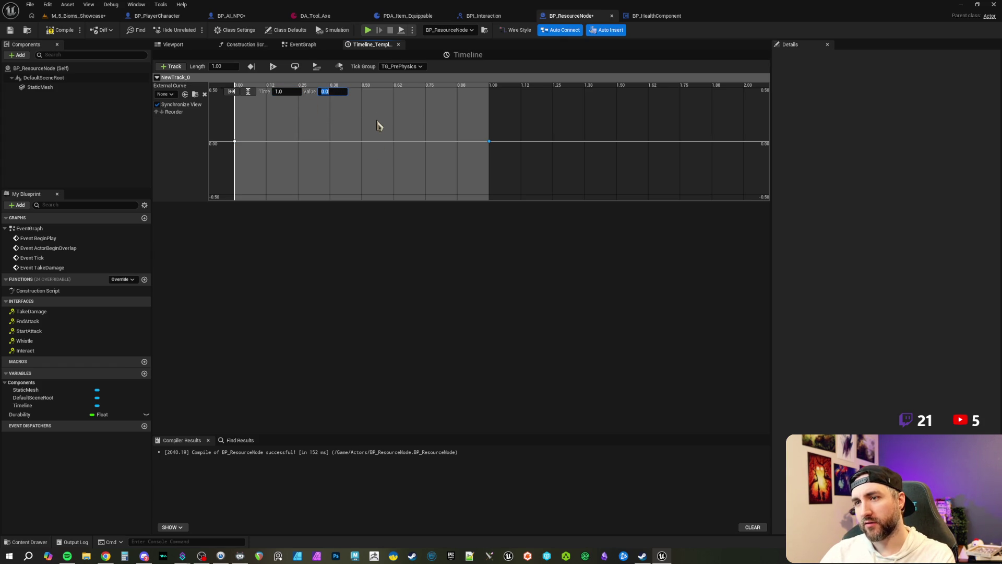
Add a middle key at time 0.5 for the 1.0 peak.
left_click(346, 141, "shift")
left_click(282, 91)
type("0.5")
key("Tab")
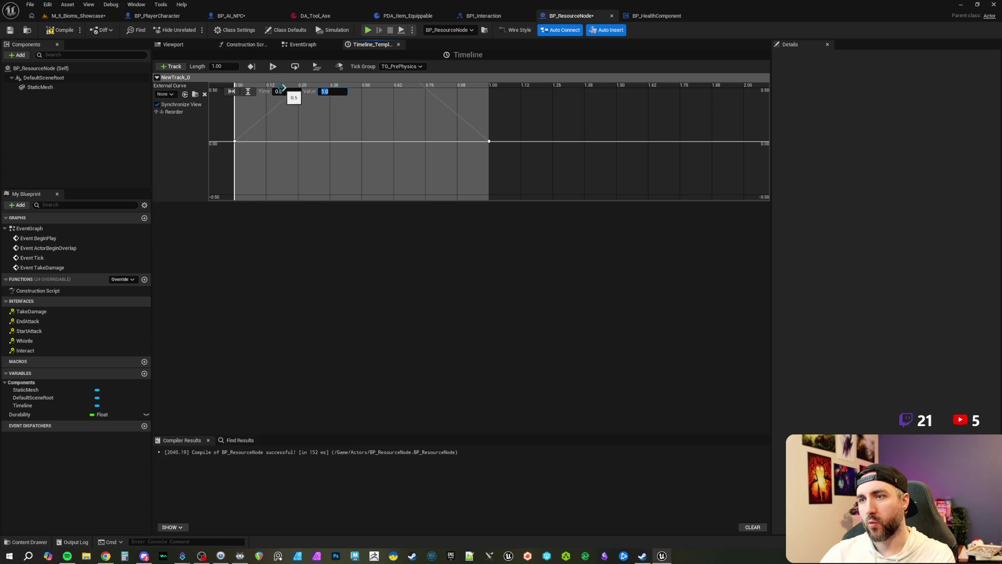
Confirm the 1.0 peak key, set all keys to Auto interpolation, and steepen the start key's rise.
key("Return")
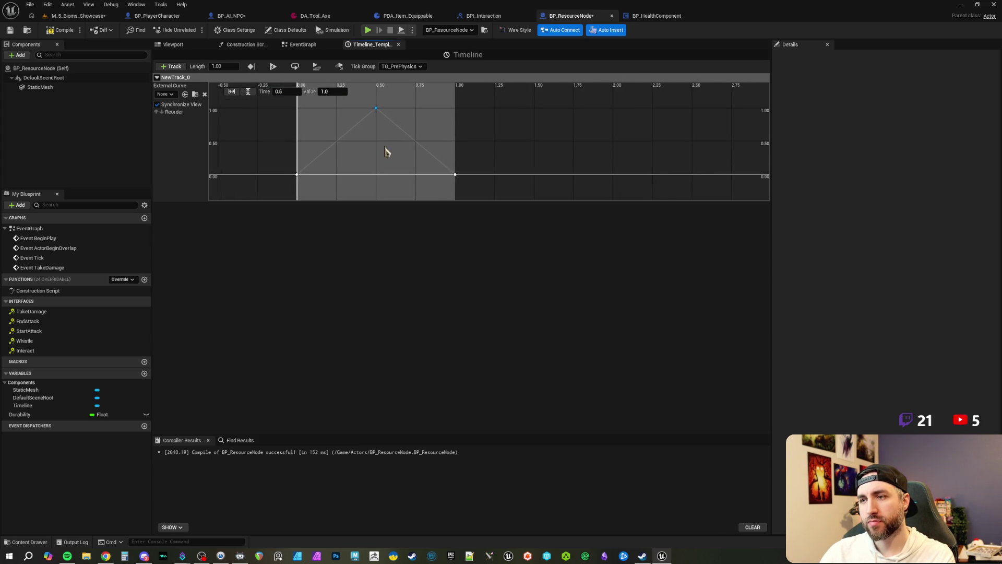
mouse_move(363, 109)
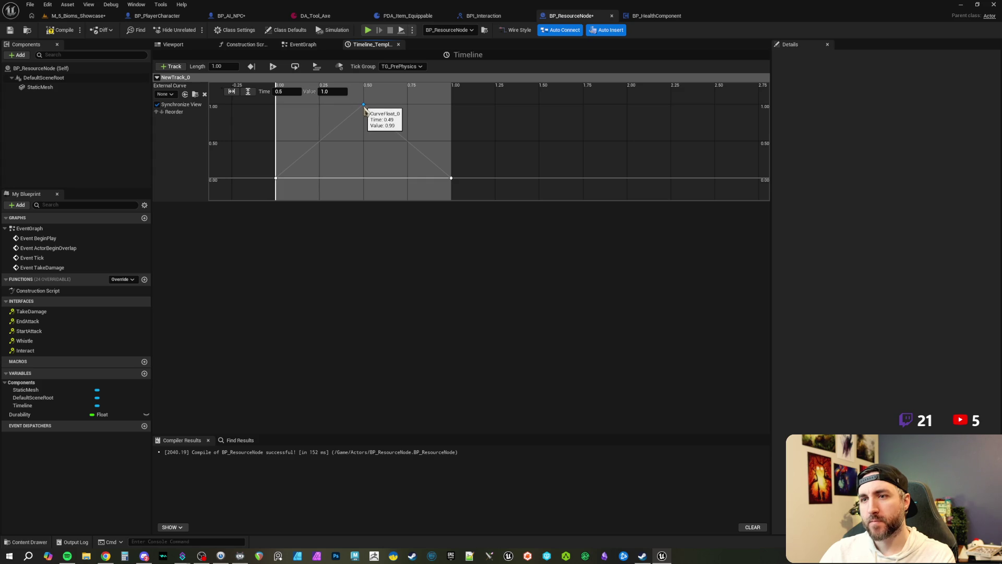
scroll(371, 148, "down", 3)
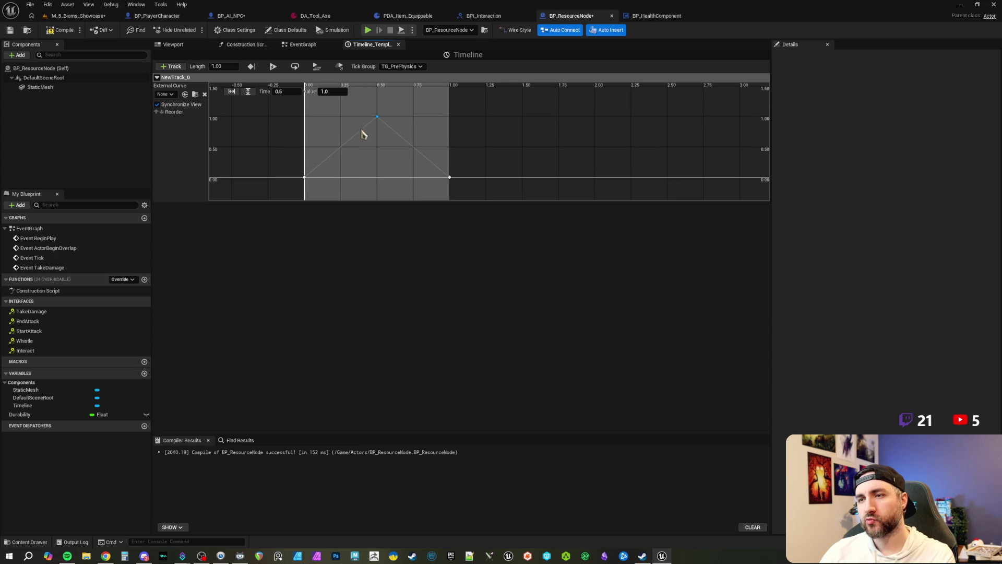
key("ctrl+a")
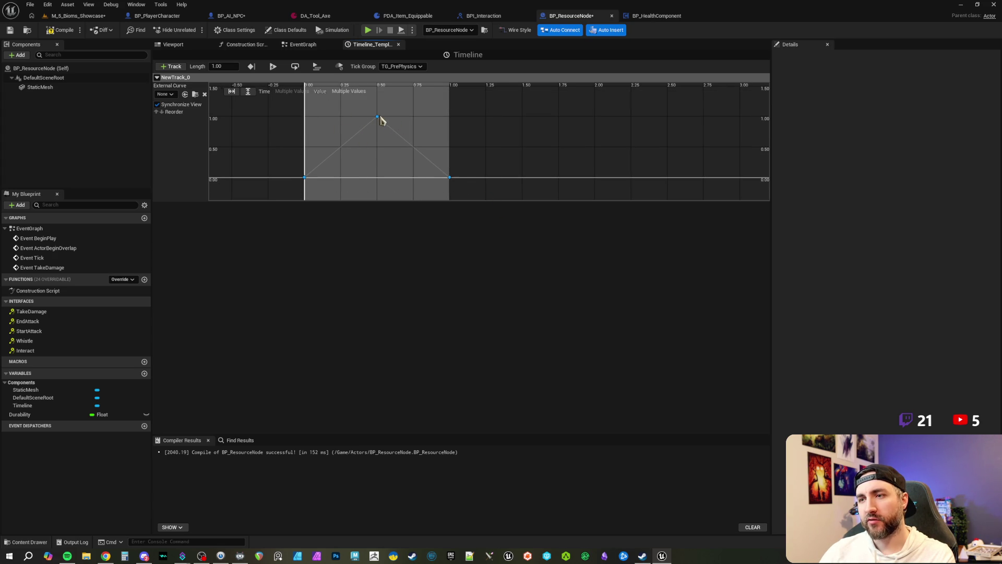
right_click(381, 120)
right_click(379, 118)
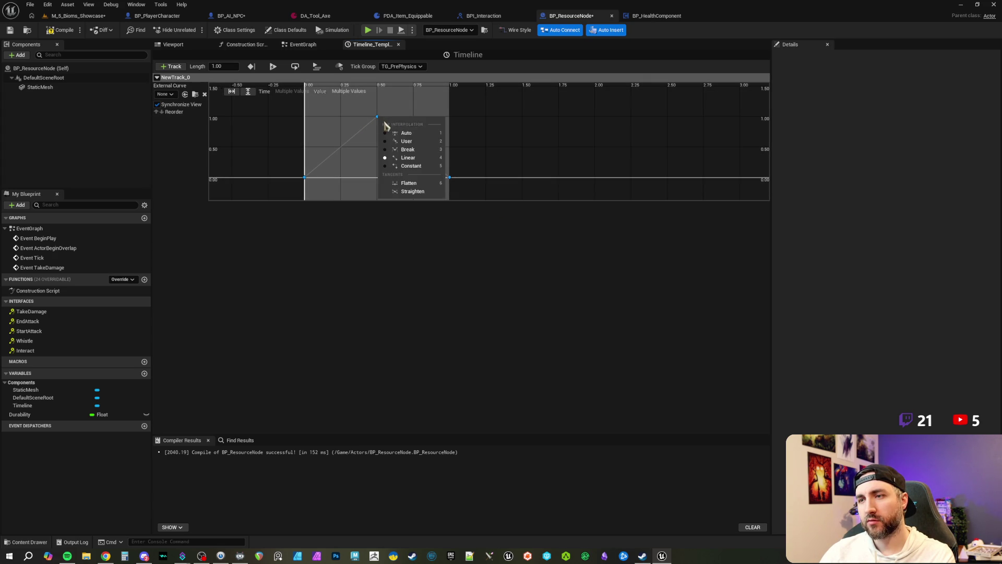
left_click(417, 133)
left_click(311, 166)
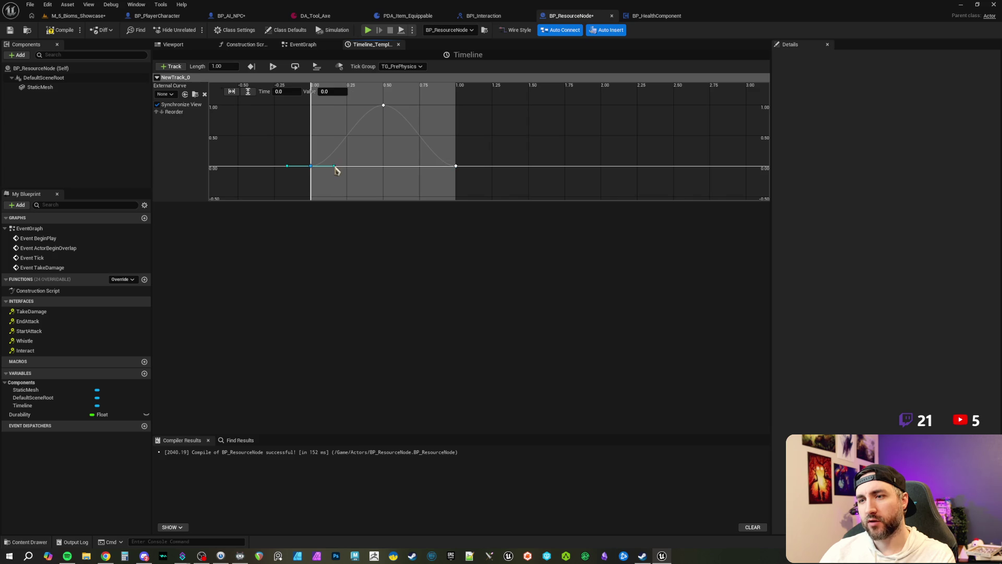
left_click_drag(335, 167, 321, 153)
Add a key near 0.75 pulled below zero and reshape the end key's incoming tangent.
left_click_drag(379, 142, 357, 158)
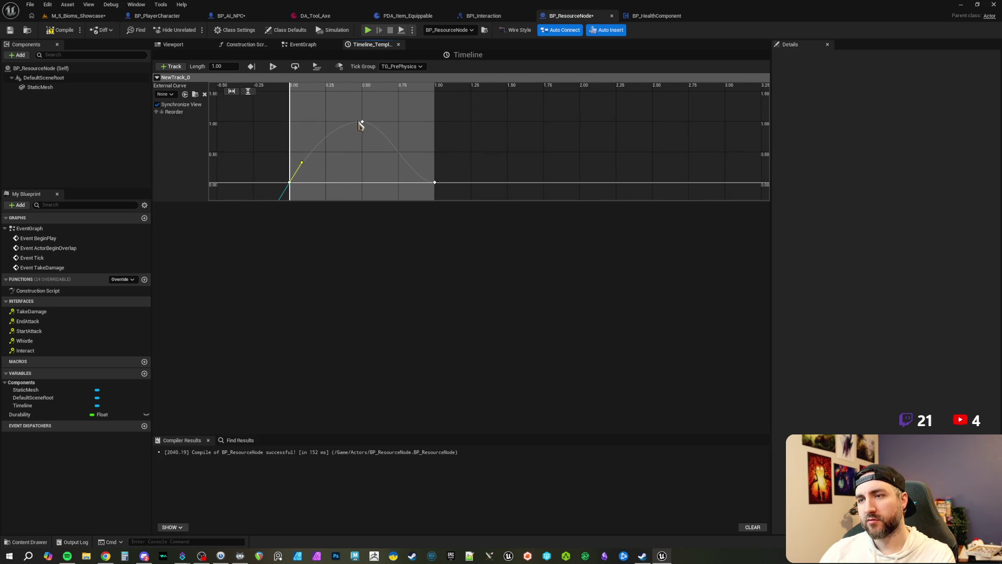
left_click_drag(437, 181, 439, 161)
left_click(399, 148, "shift")
mouse_move(396, 137)
left_mouse_down()
mouse_move(400, 179)
mouse_move(415, 179)
left_mouse_up()
left_click(432, 162)
left_click(433, 164)
scroll(433, 154, "up", 1)
mouse_move(402, 160)
left_mouse_down()
mouse_move(391, 134)
mouse_move(401, 157)
mouse_move(400, 130)
mouse_move(421, 128)
left_mouse_up()
Reset the end key to automatic tangents and lower the dip key to about -0.23.
left_click(432, 155)
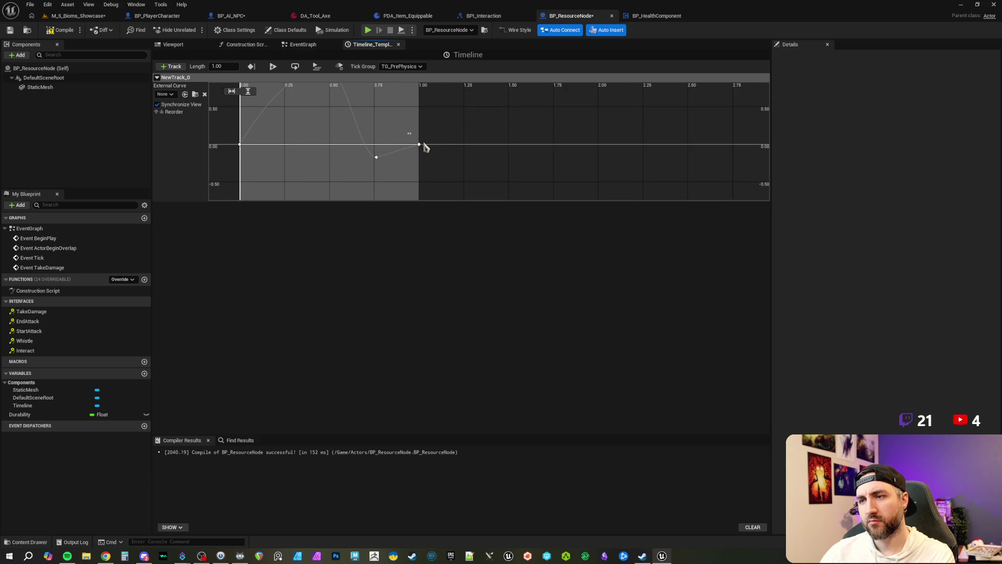
left_click(418, 145)
right_click(418, 147)
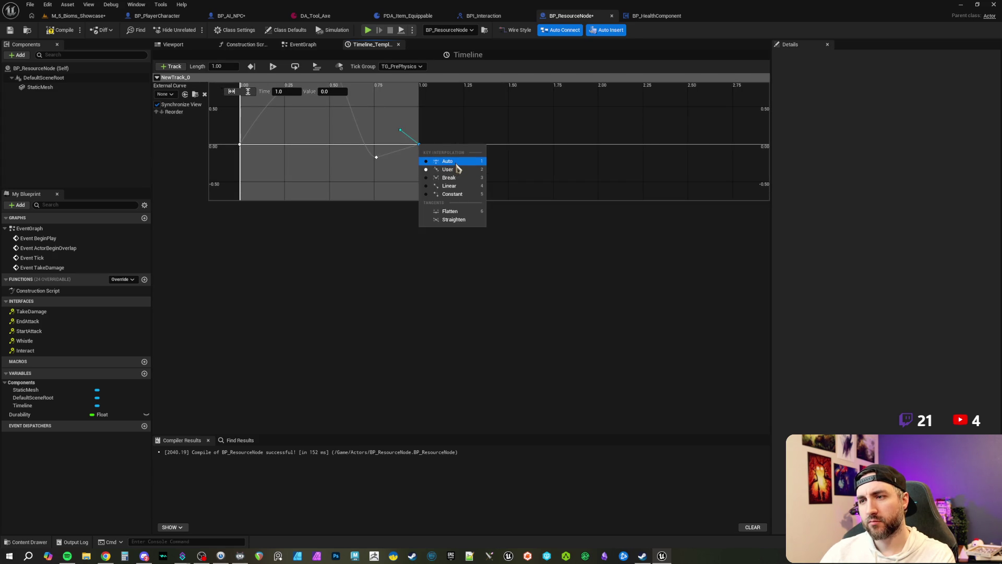
left_click(453, 160)
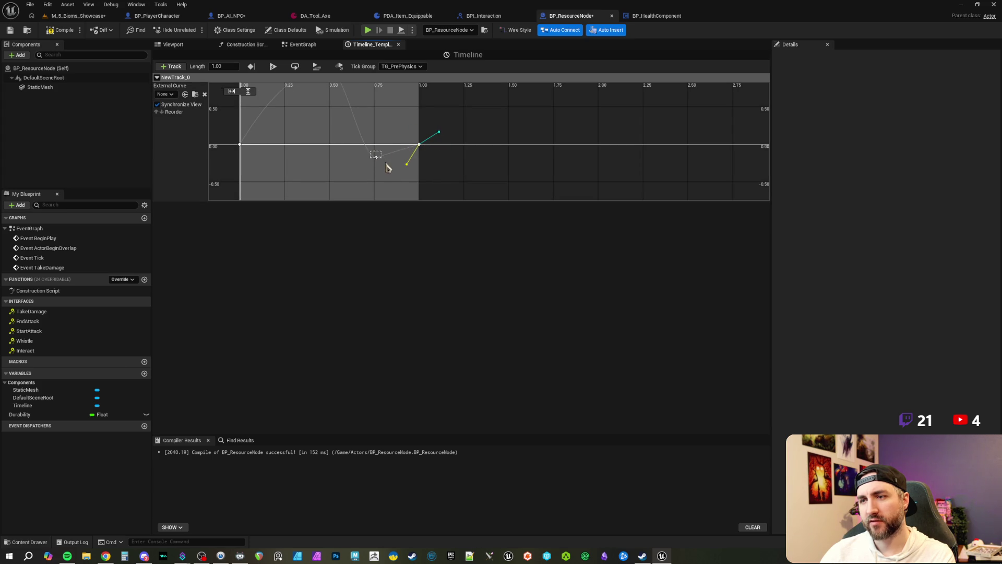
left_click(376, 157)
left_click(400, 158)
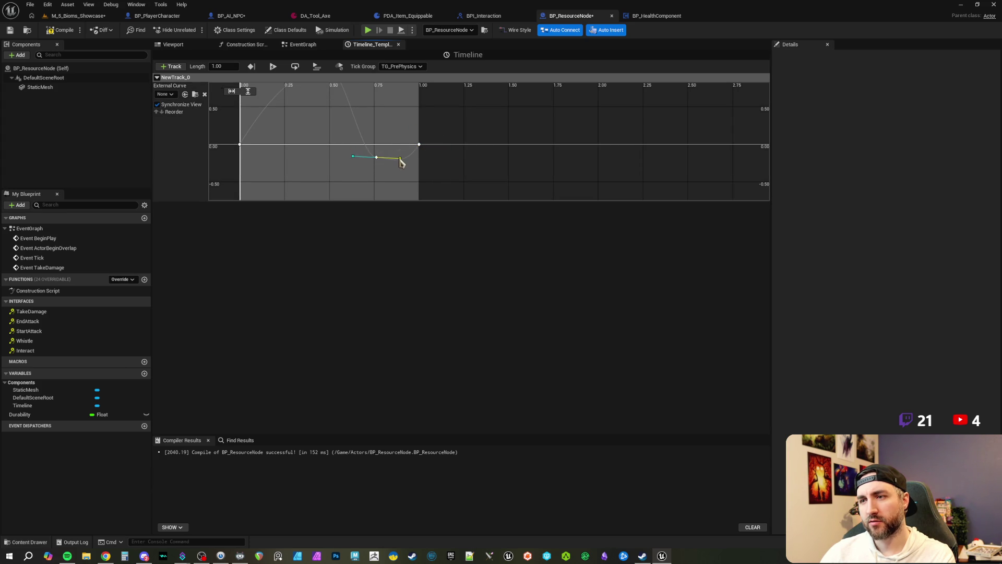
mouse_move(412, 157)
left_mouse_down()
mouse_move(394, 157)
mouse_move(409, 172)
mouse_move(394, 158)
mouse_move(409, 147)
left_mouse_up()
Nudge the peak key slightly earlier, then compile and save BP_ResourceNode.
left_click(435, 144)
left_click(419, 162)
scroll(433, 149, "down", 2)
left_click(408, 102)
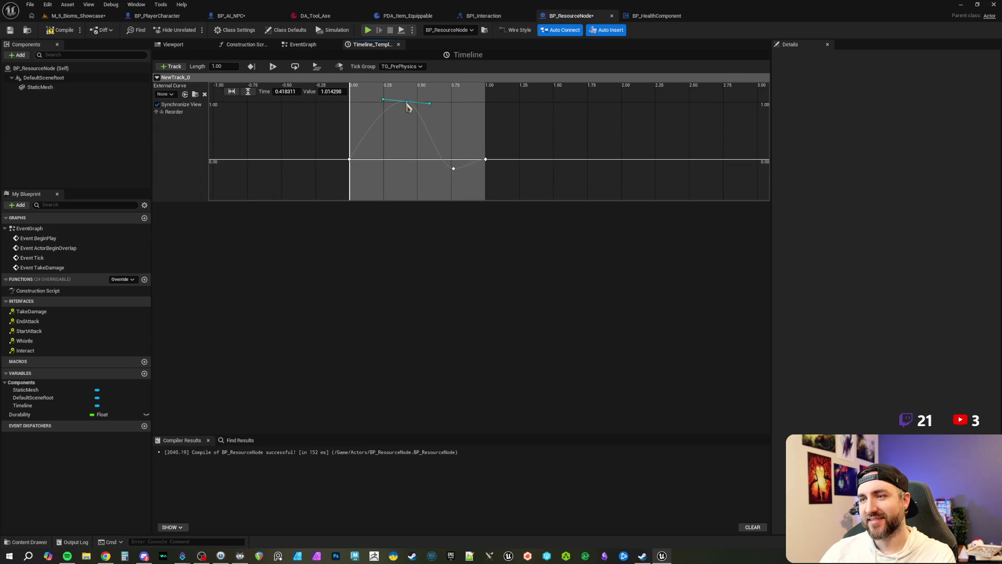
left_click_drag(406, 102, 404, 103)
left_click(459, 181)
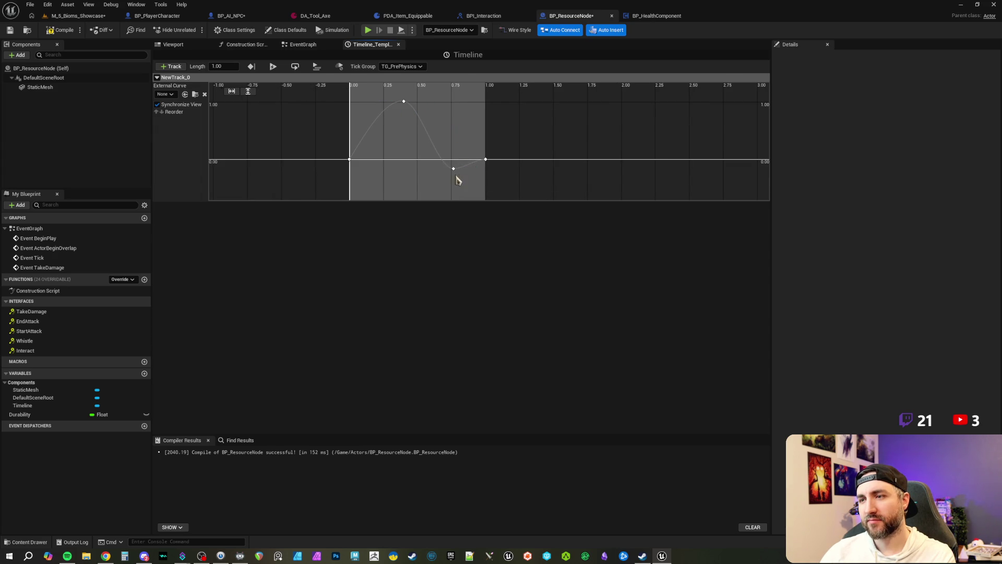
left_click(454, 170)
left_click(453, 123)
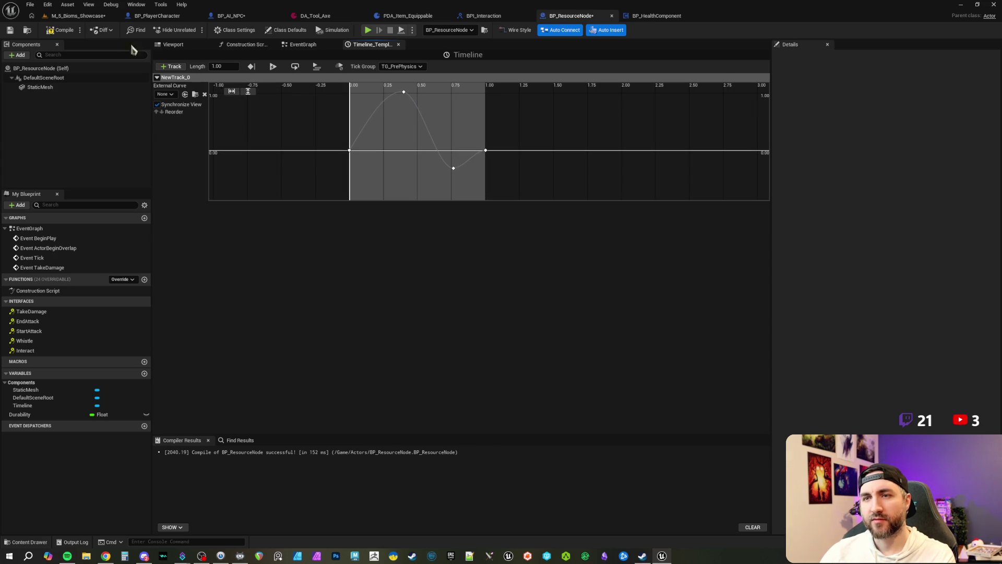
left_click(62, 31)
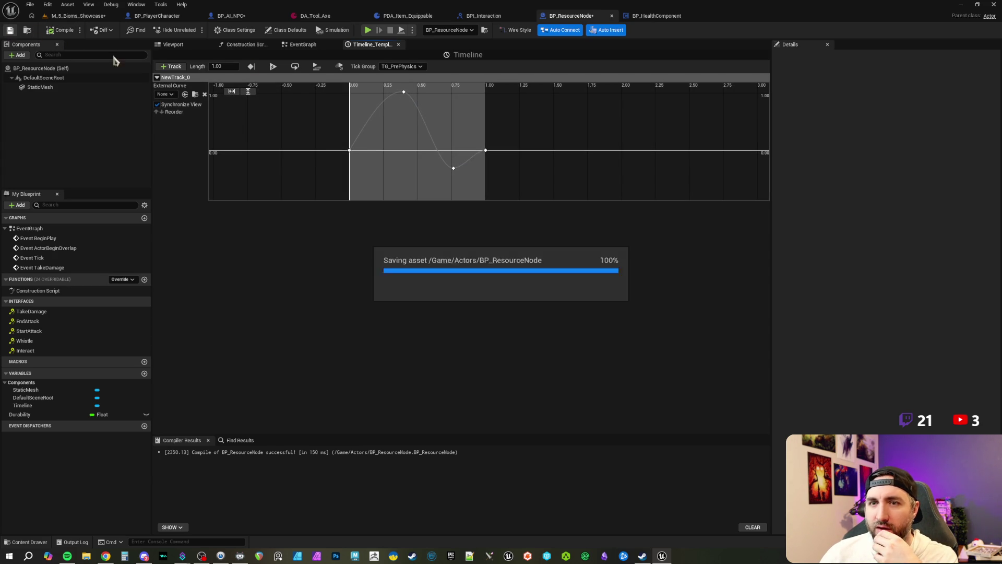
In the EventGraph, add a StaticMesh reference and a Set Relative Rotation node for it.
scroll(444, 131, "down", 2)
mouse_move(390, 124)
left_mouse_down()
mouse_move(423, 157)
mouse_move(361, 196)
left_mouse_up()
left_click(303, 44)
left_click_drag(37, 87, 539, 145)
type("set wor")
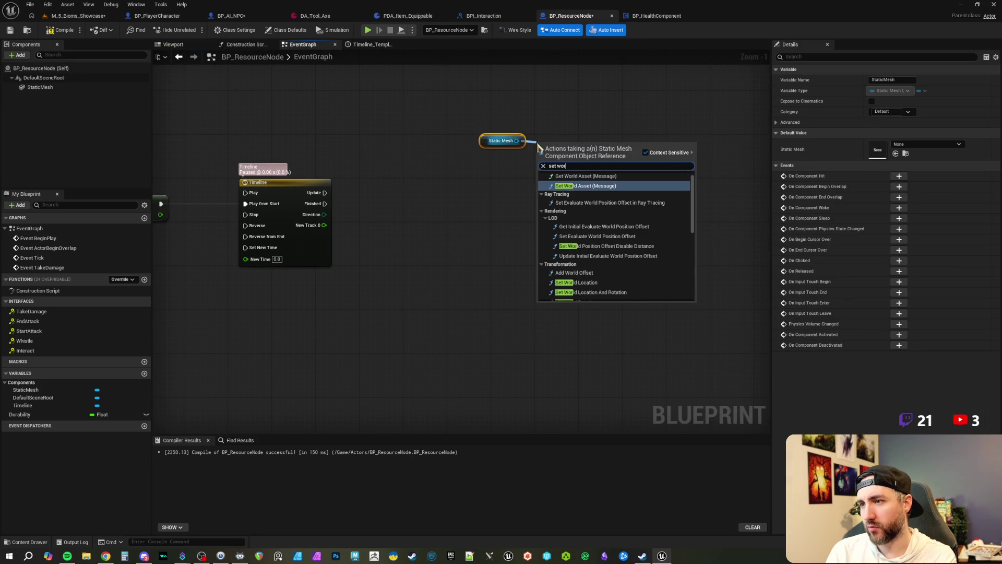
key("BackSpace")
key("BackSpace")
key("BackSpace")
type("relat")
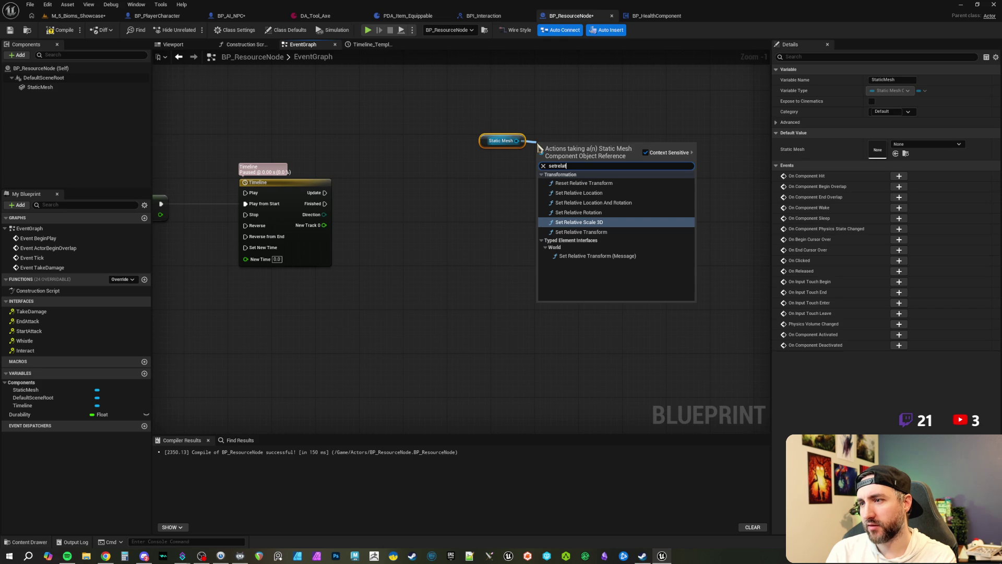
key("BackSpace")
key("BackSpace")
key("BackSpace")
key("BackSpace")
key("BackSpace")
type(" relative rotat")
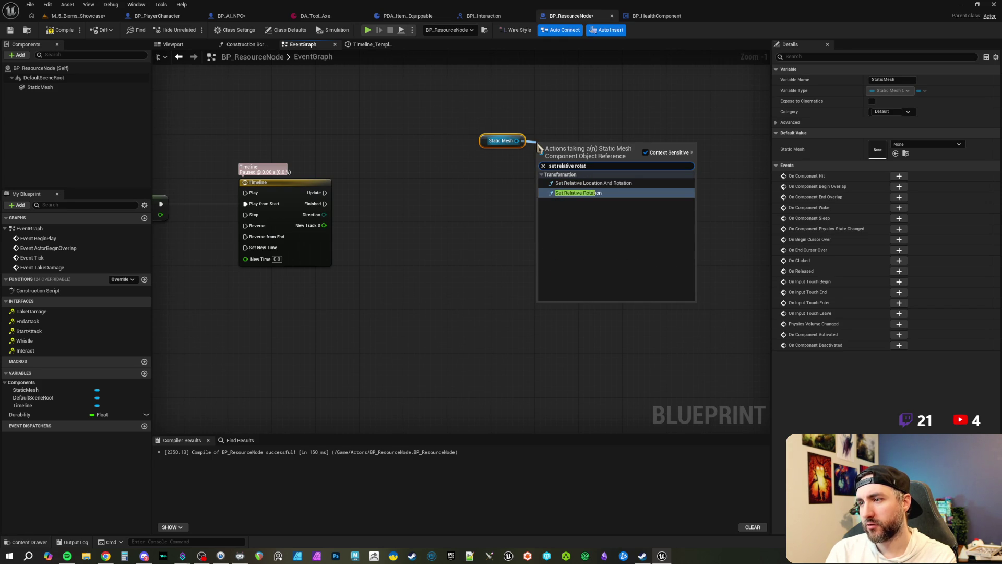
key("Return")
Wire Timeline Update into Set Relative Rotation and split New Rotation into X/Y/Z.
mouse_move(541, 160)
left_mouse_down()
mouse_move(322, 201)
mouse_move(325, 193)
left_mouse_up()
mouse_move(517, 141)
left_mouse_down()
mouse_move(542, 170)
mouse_move(585, 176)
mouse_move(588, 196)
left_mouse_up()
right_click(541, 186)
left_click(558, 208)
mouse_move(507, 152)
left_mouse_down()
mouse_move(545, 150)
mouse_move(577, 179)
left_mouse_up()
left_click(459, 179)
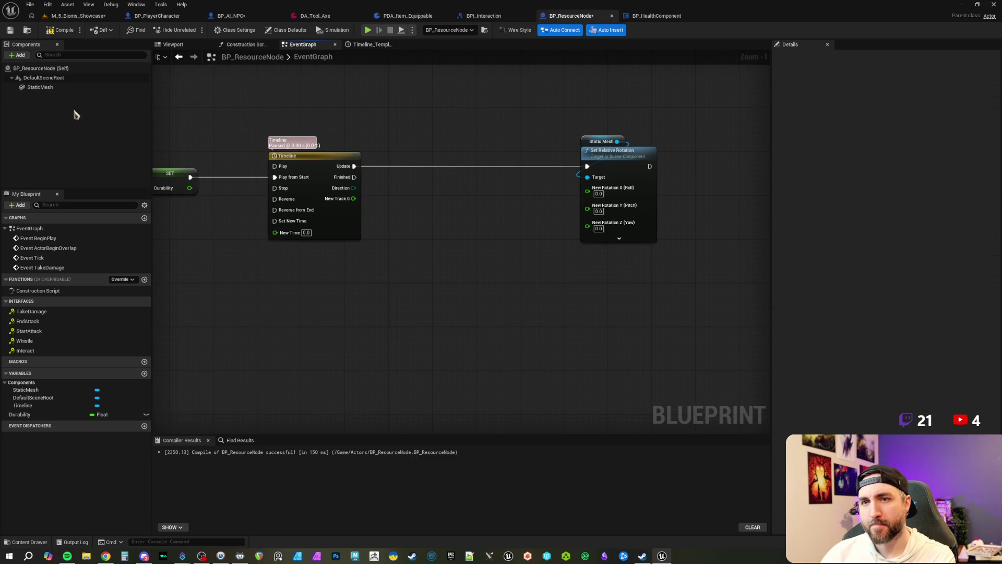
left_click(55, 87)
left_click(60, 30)
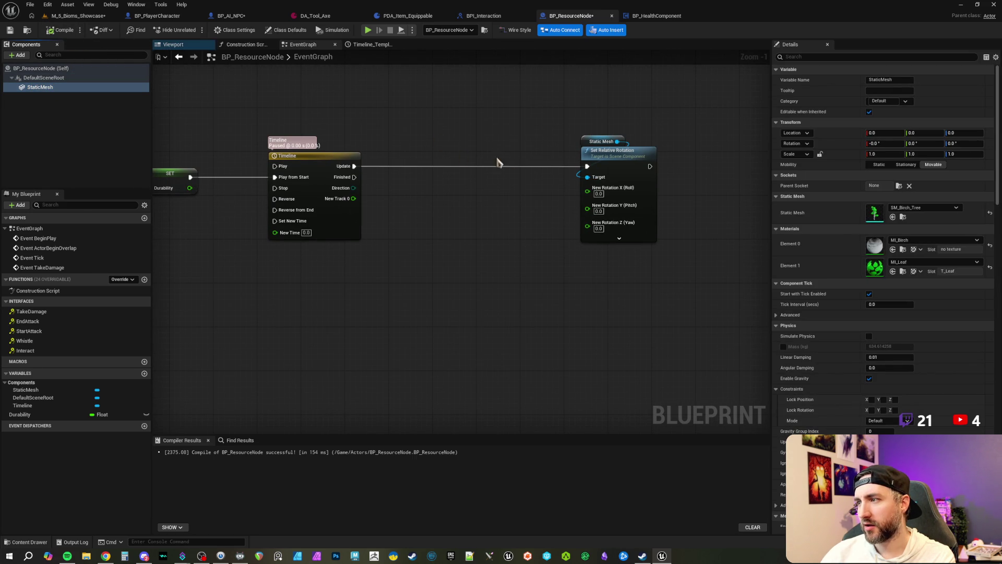
left_click(177, 44)
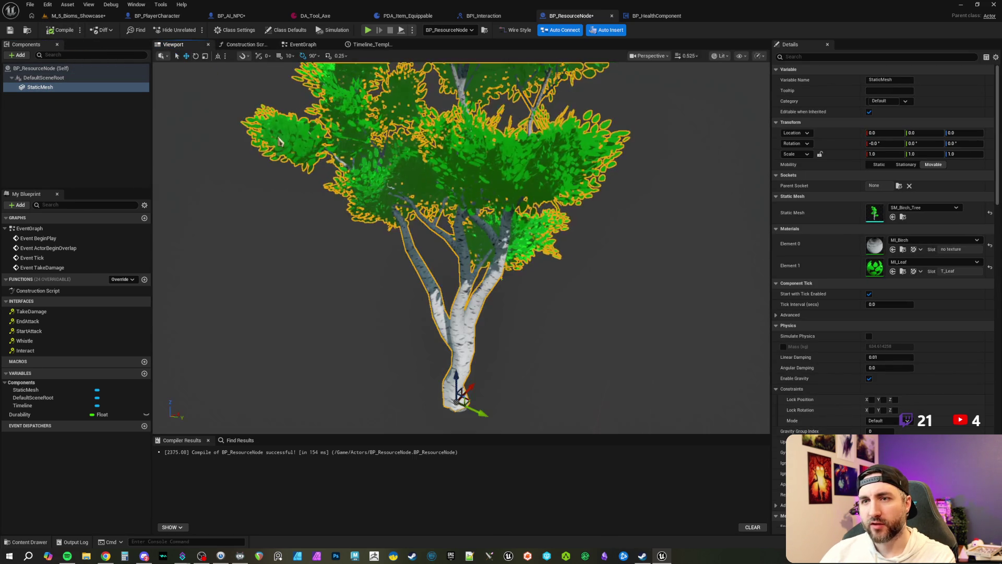
key("e")
scroll(510, 374, "up", 5)
left_click_drag(458, 339, 453, 341)
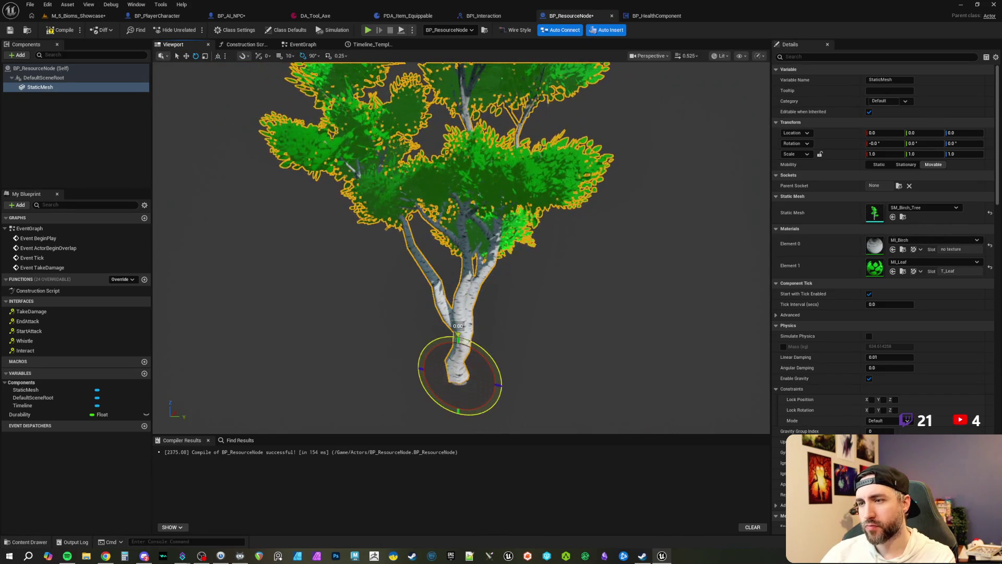
left_click(304, 56)
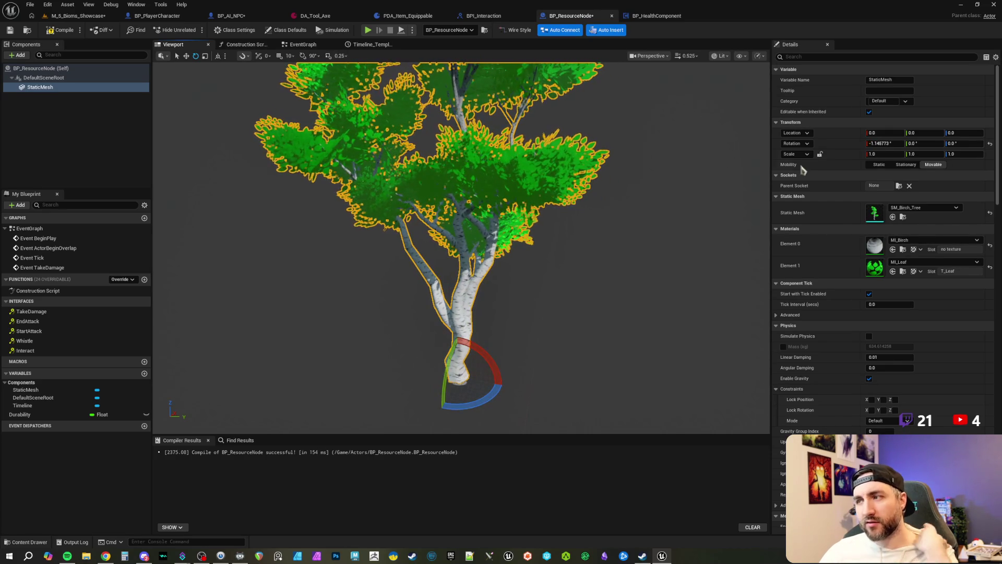
left_click(991, 143)
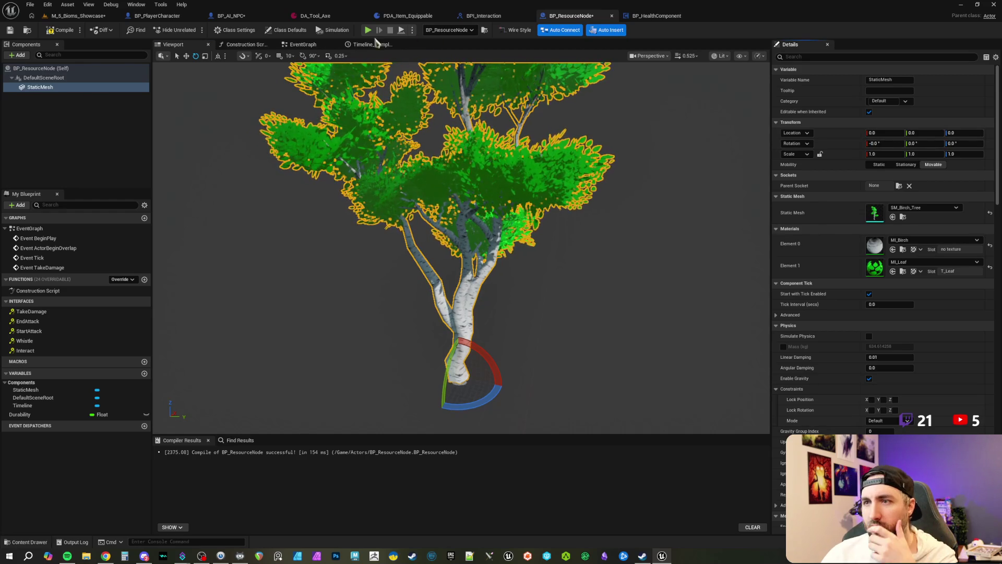
left_click(316, 45)
left_click_drag(502, 198, 492, 257)
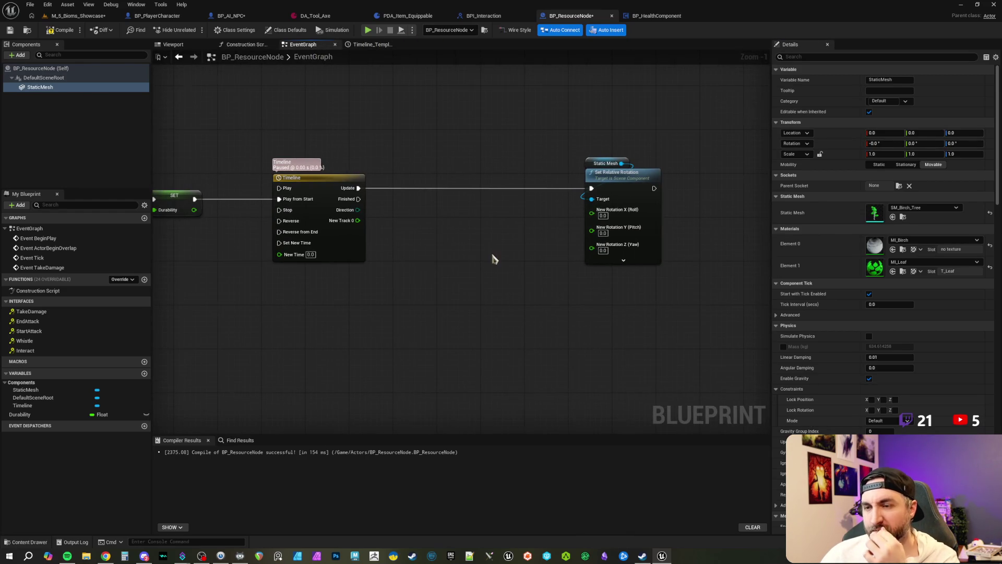
Connect the Timeline's New Track 0 output to Set Relative Rotation's roll (X) input.
mouse_move(438, 240)
left_mouse_down()
mouse_move(488, 243)
mouse_move(444, 242)
left_mouse_up()
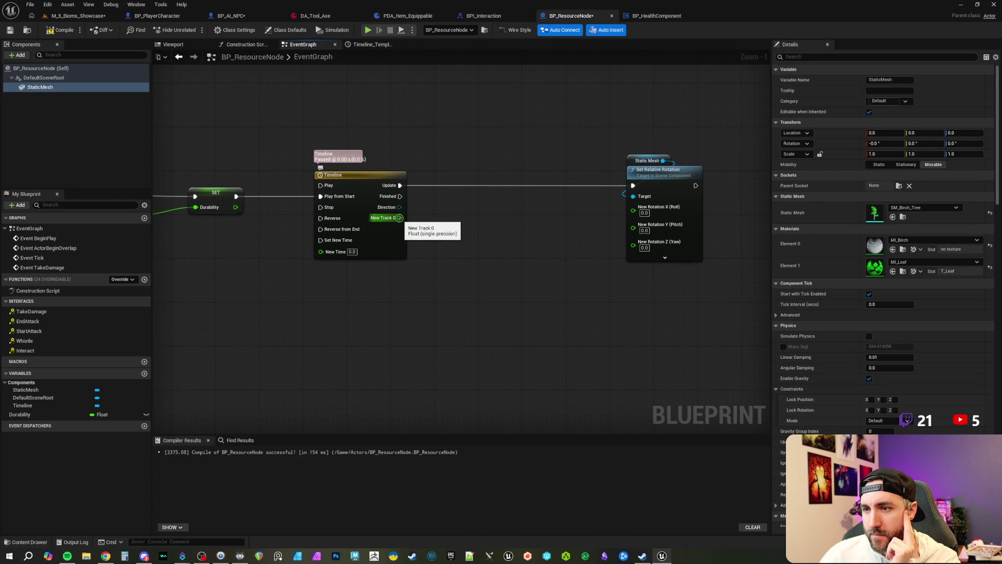
mouse_move(397, 218)
left_mouse_down()
mouse_move(552, 280)
mouse_move(632, 253)
mouse_move(633, 208)
left_mouse_up()
scroll(574, 287, "down", 1)
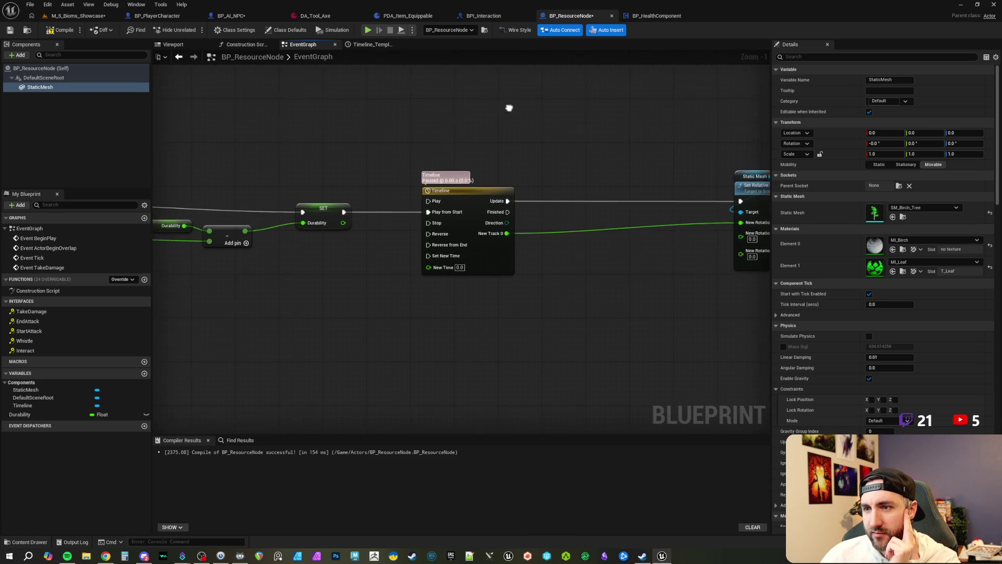
scroll(349, 156, "up", 1)
scroll(460, 161, "up", 1)
scroll(321, 179, "down", 1)
Move the Timeline and Set Relative Rotation nodes further right.
left_click_drag(357, 126, 710, 339)
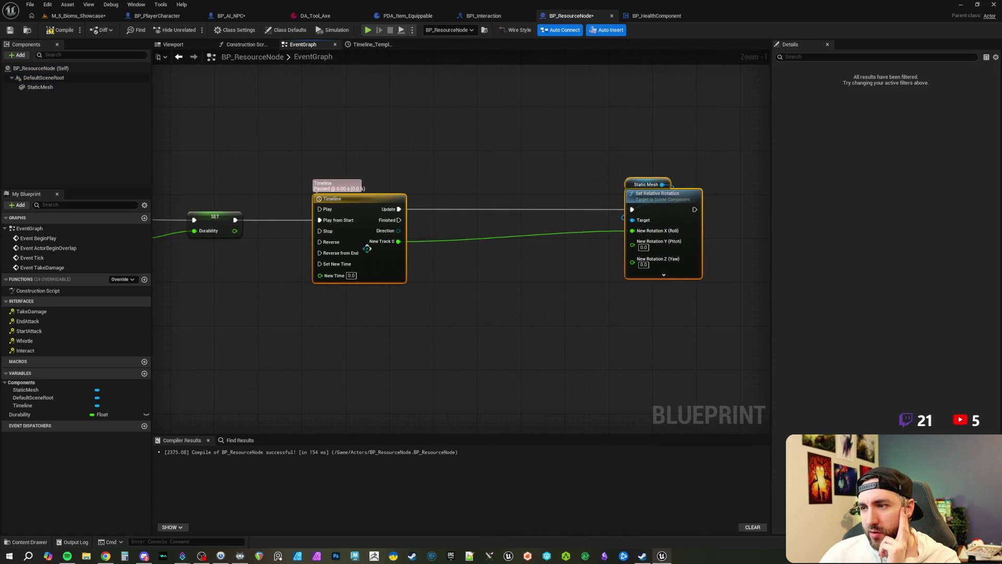
left_click_drag(347, 205, 497, 205)
left_click_drag(329, 188, 414, 188)
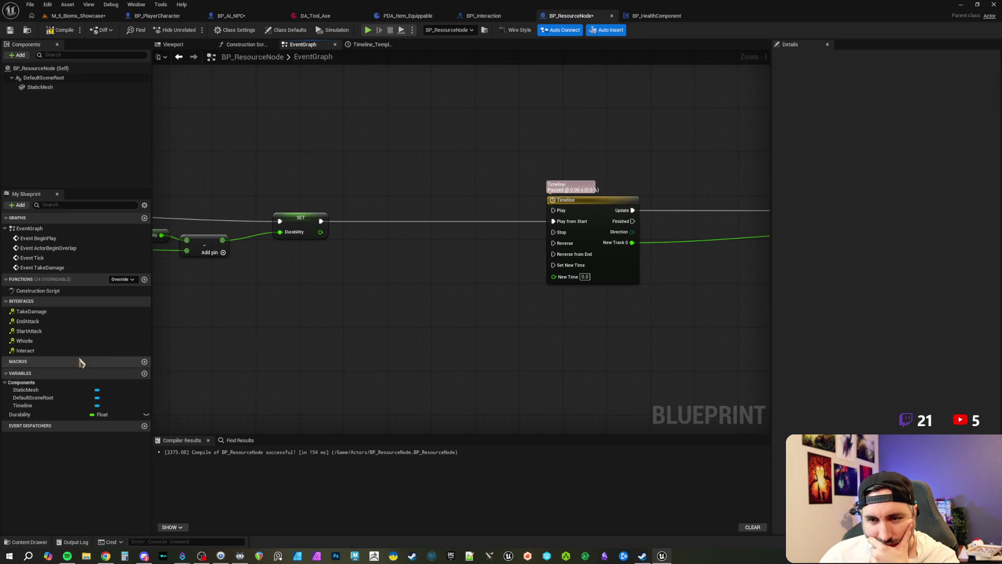
Pan the EventGraph slightly, then bring the Chrome window showing itch.io to the front.
key("alt+Tab")
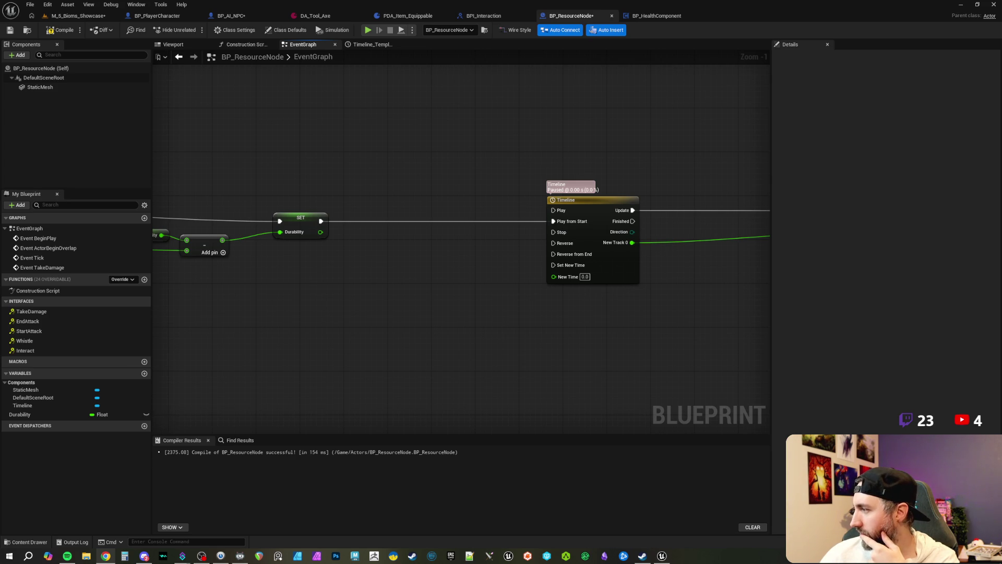
left_click_drag(343, 180, 389, 183)
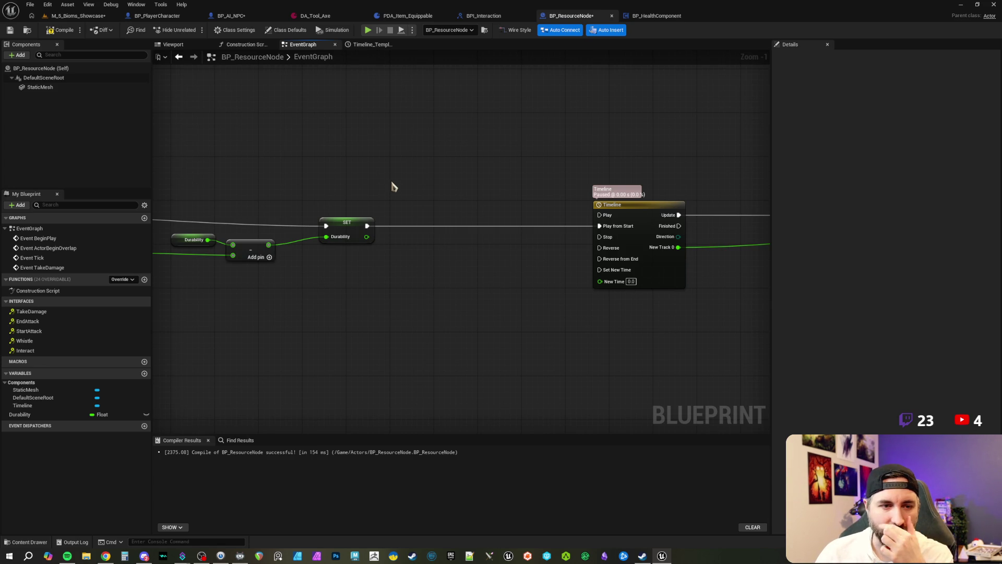
left_click_drag(402, 184, 405, 179)
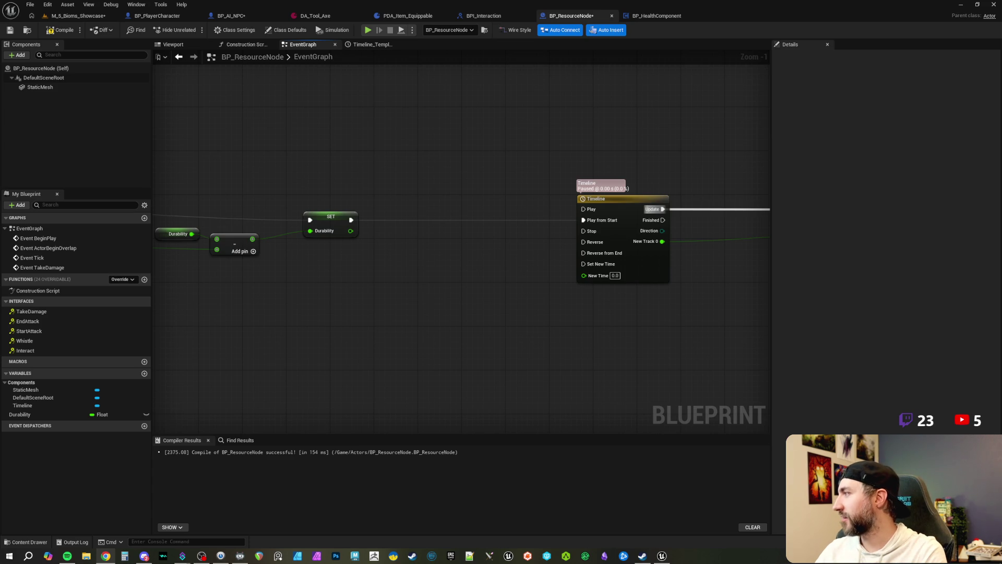
key("alt+Tab")
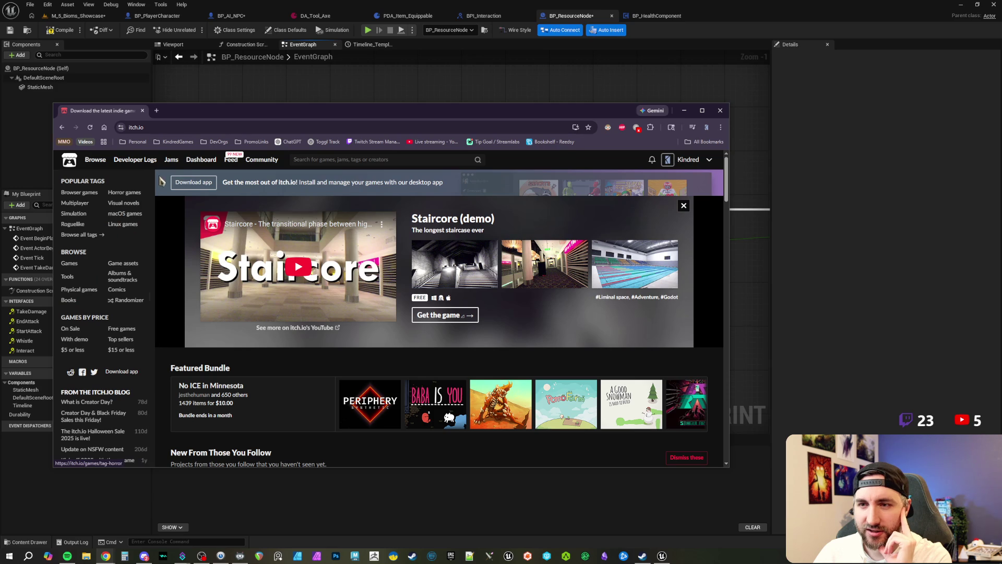
Refresh itch.io, reposition the browser, and open the Brackeys Game Jam 2026.1 page.
key("F5")
mouse_move(331, 113)
left_mouse_down()
mouse_move(375, 93)
mouse_move(374, 84)
left_mouse_up()
scroll(417, 302, "down", 2)
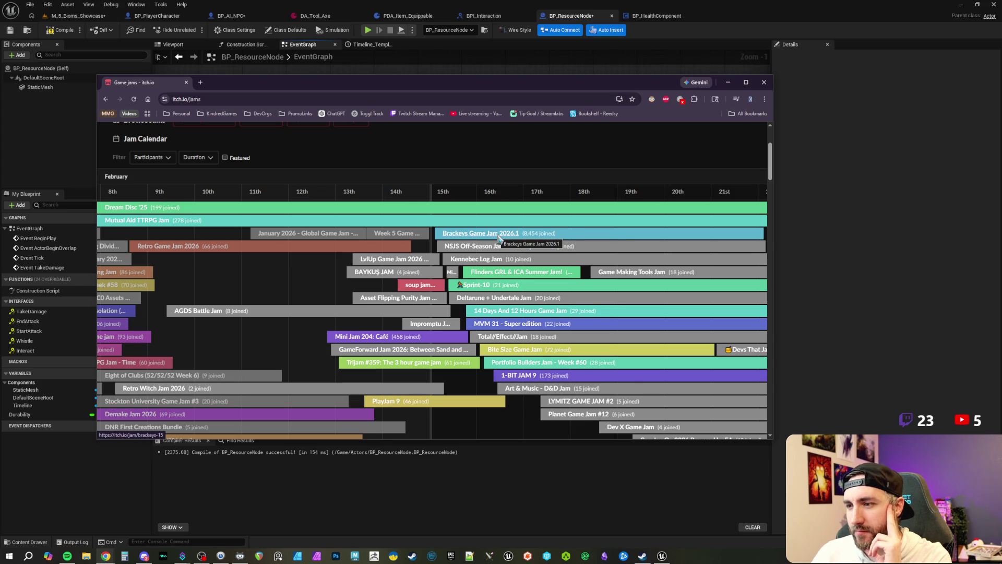
left_click(509, 235)
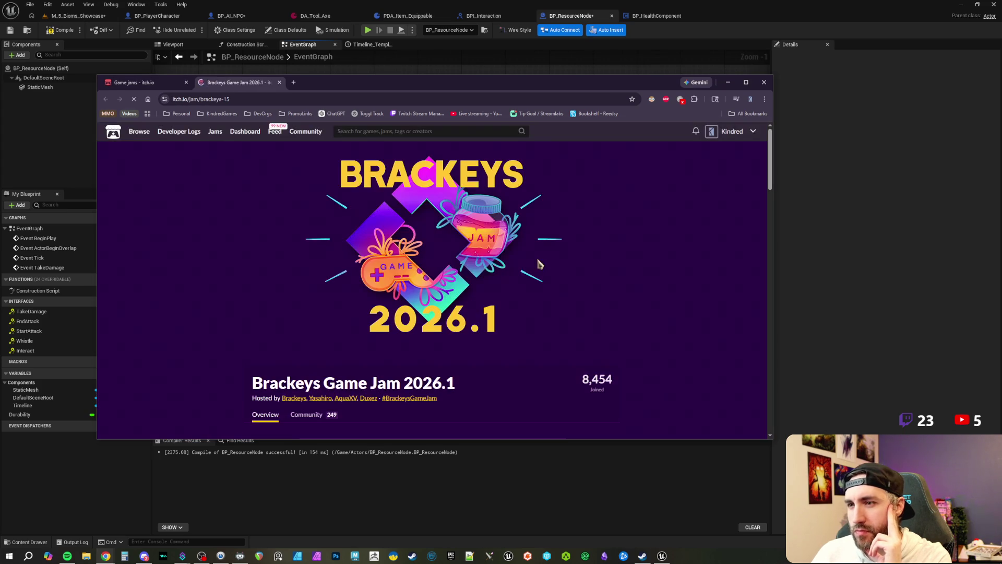
Open the Brackeys jam's theme voting form, then close it to return to the jam page.
scroll(494, 252, "down", 3)
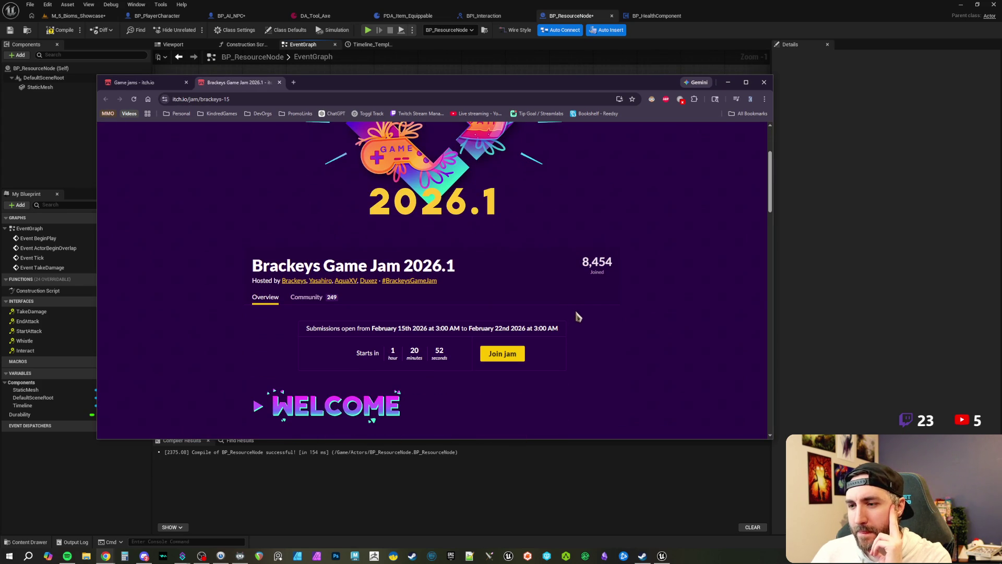
scroll(586, 330, "down", 6)
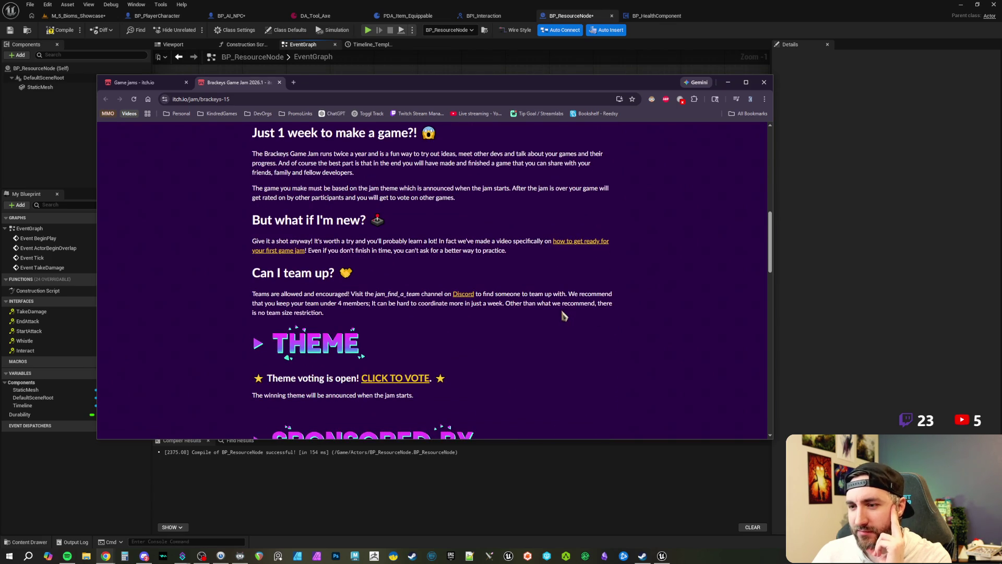
scroll(563, 315, "up", 1)
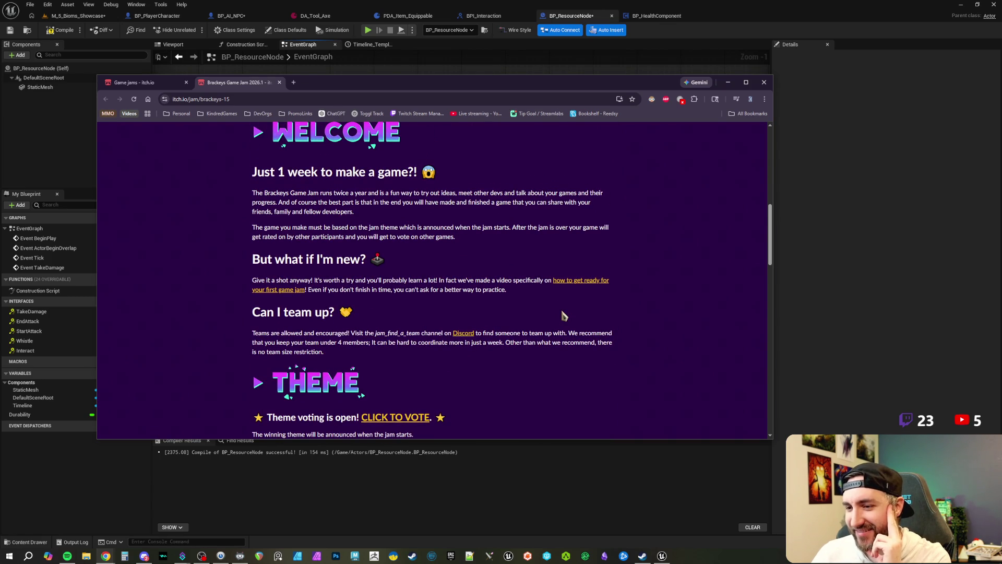
scroll(520, 316, "down", 3)
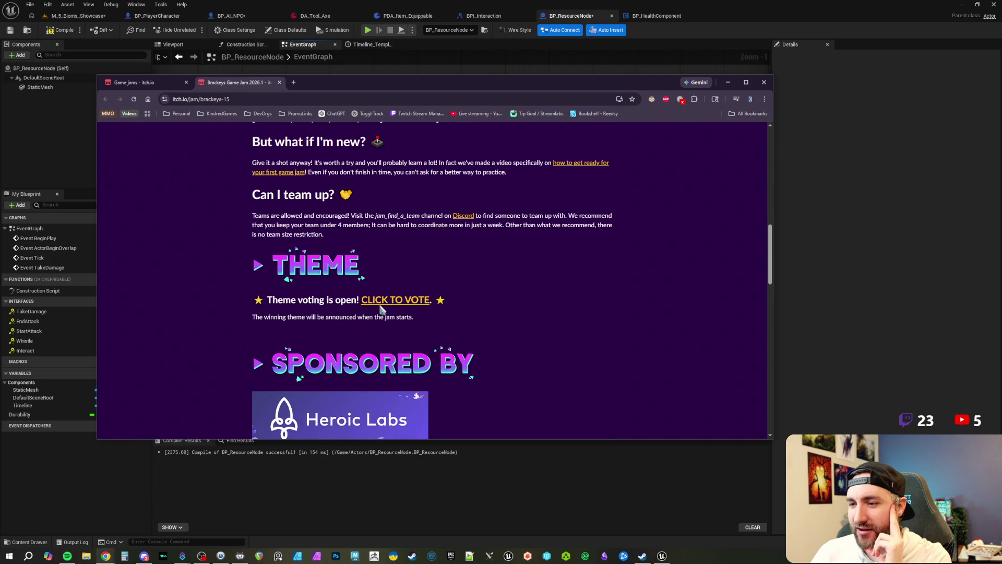
left_click(394, 297)
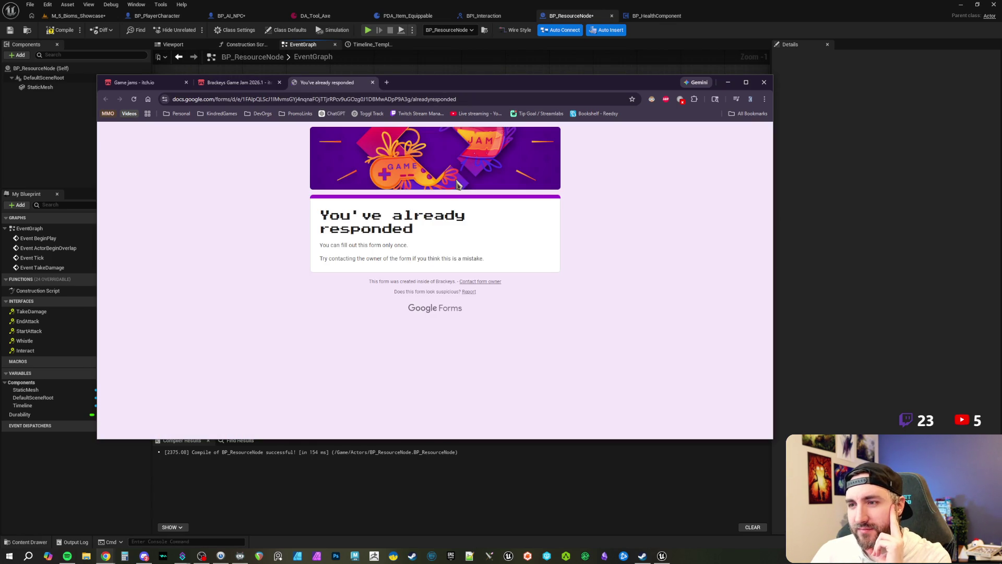
left_click(373, 82)
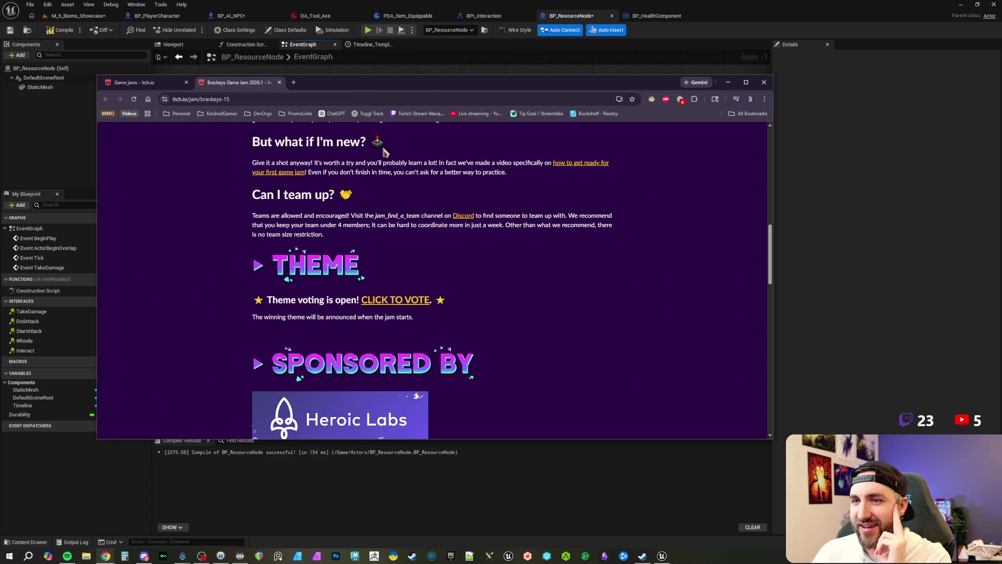
Scroll through the Brackeys Game Jam page details and back to the top.
scroll(540, 322, "up", 3)
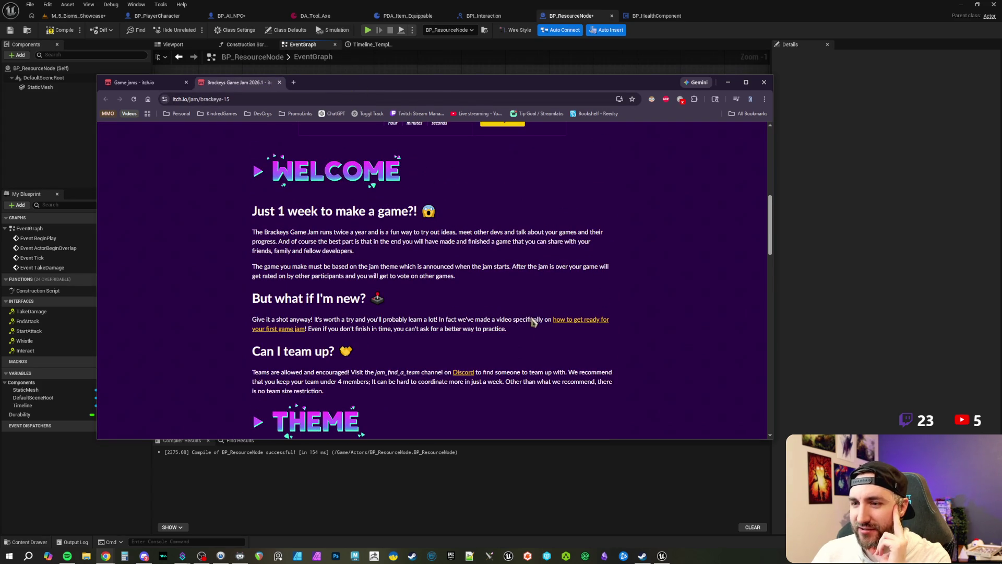
scroll(519, 312, "down", 8)
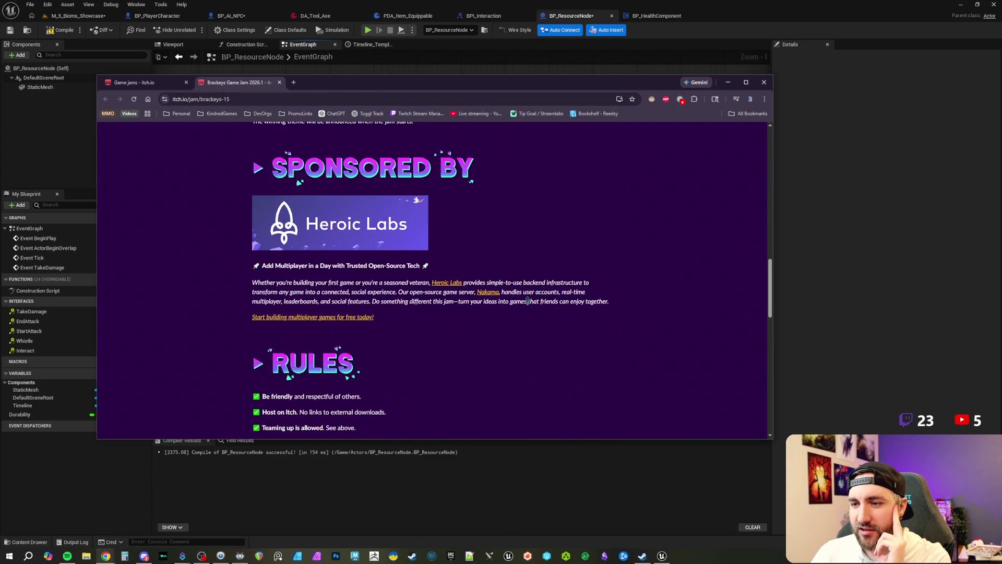
scroll(529, 306, "down", 1)
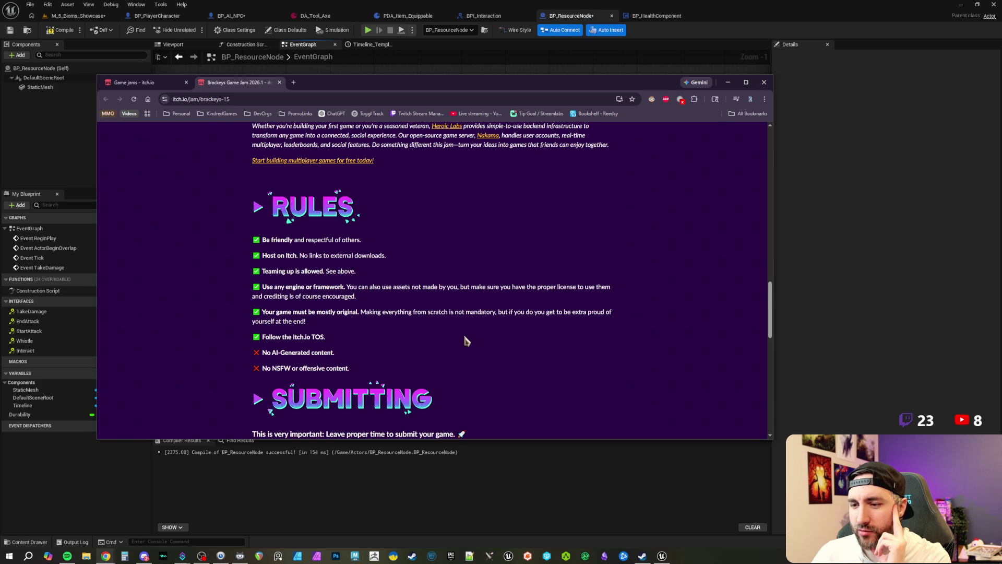
scroll(461, 334, "down", 3)
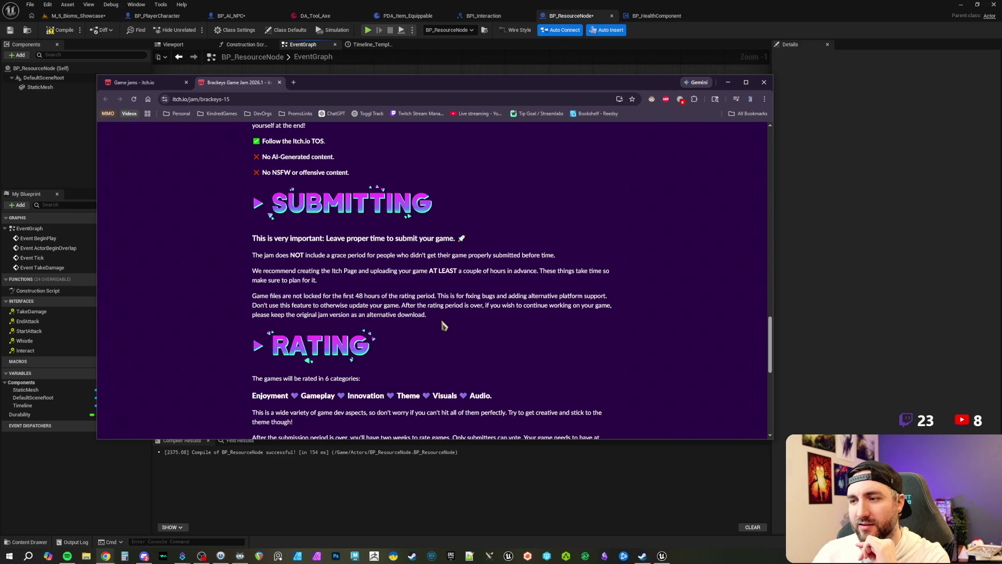
scroll(443, 326, "up", 20)
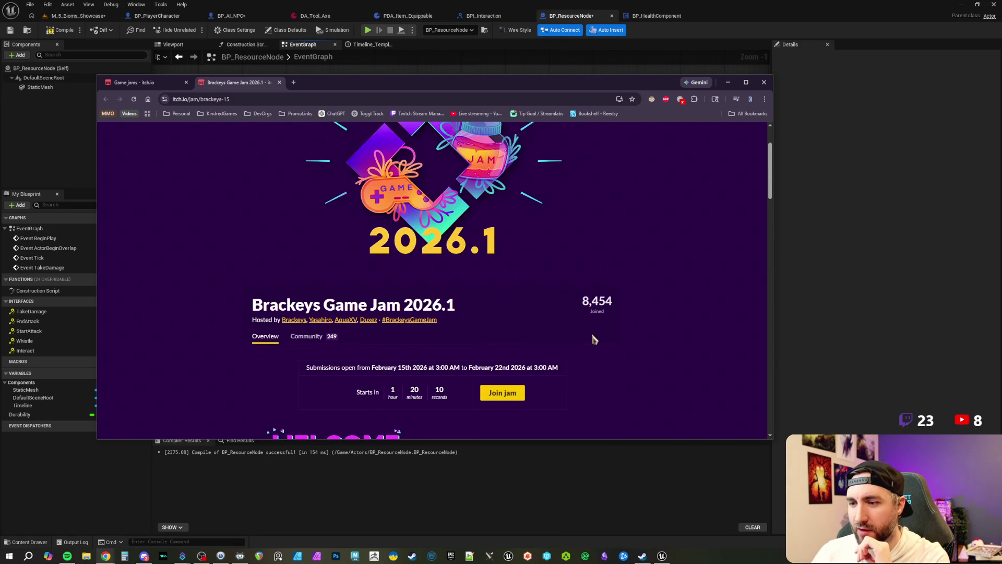
scroll(591, 331, "down", 1)
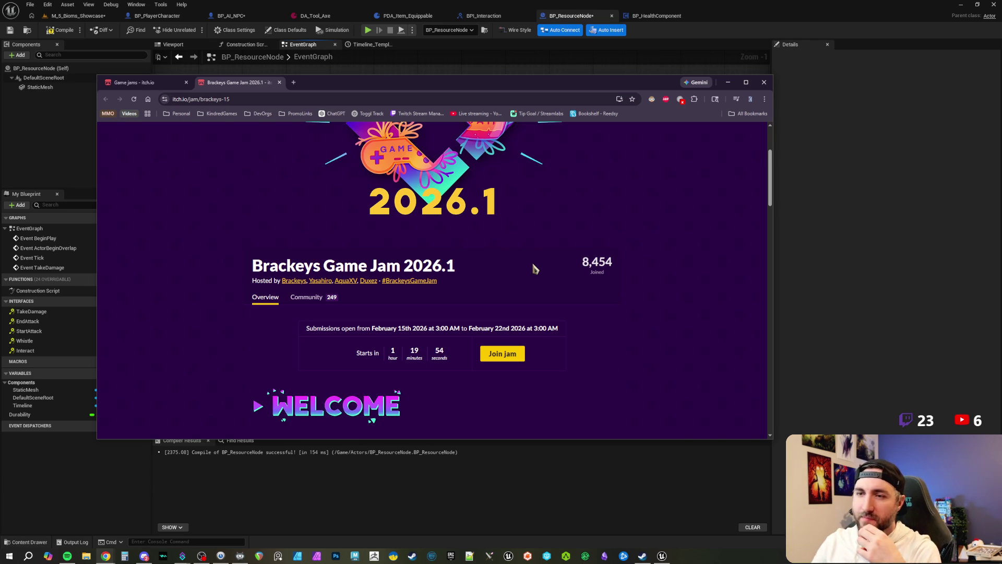
scroll(535, 268, "down", 3)
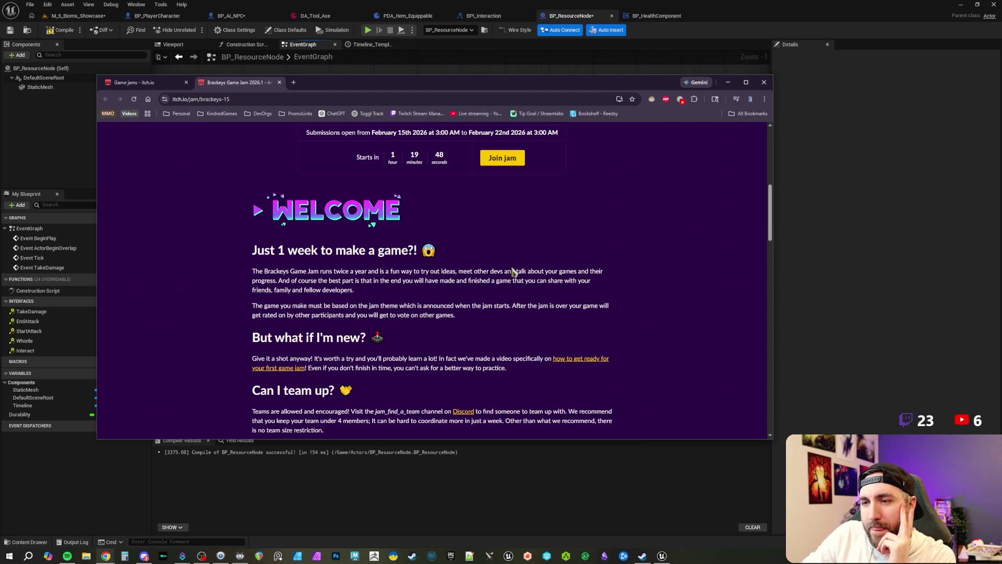
scroll(504, 268, "down", 2)
scroll(505, 227, "down", 1)
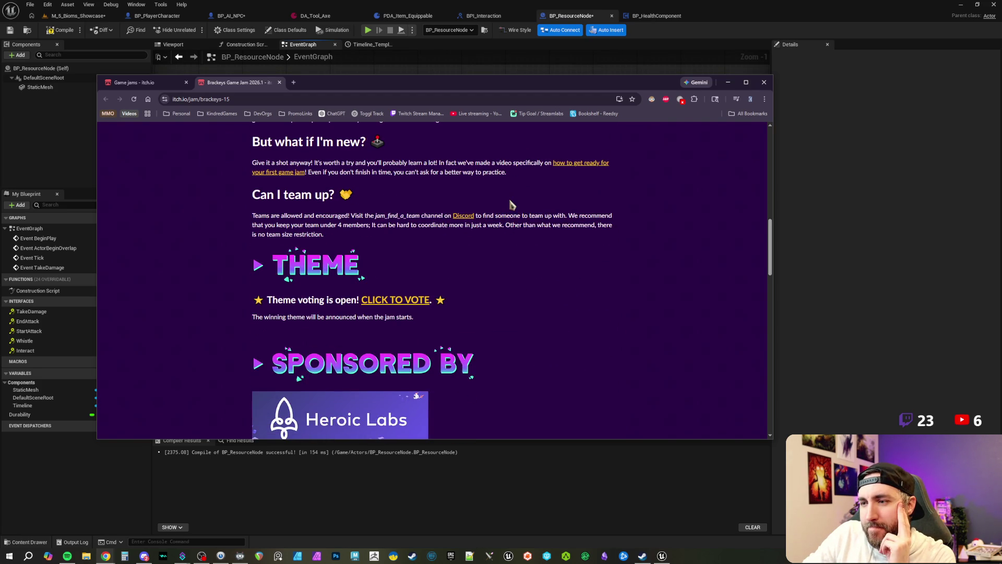
scroll(509, 208, "down", 2)
scroll(516, 204, "down", 1)
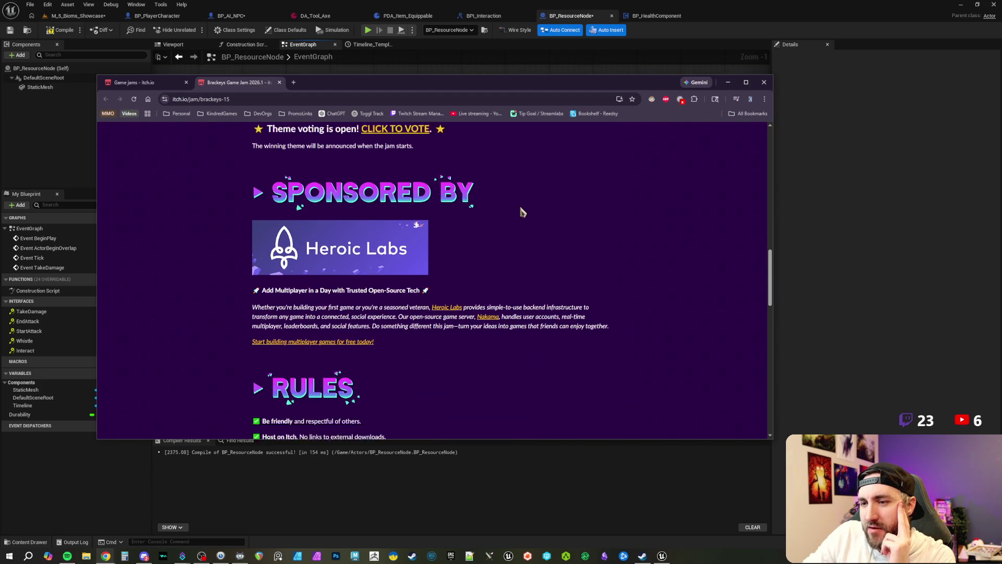
scroll(521, 211, "down", 2)
scroll(521, 212, "down", 4)
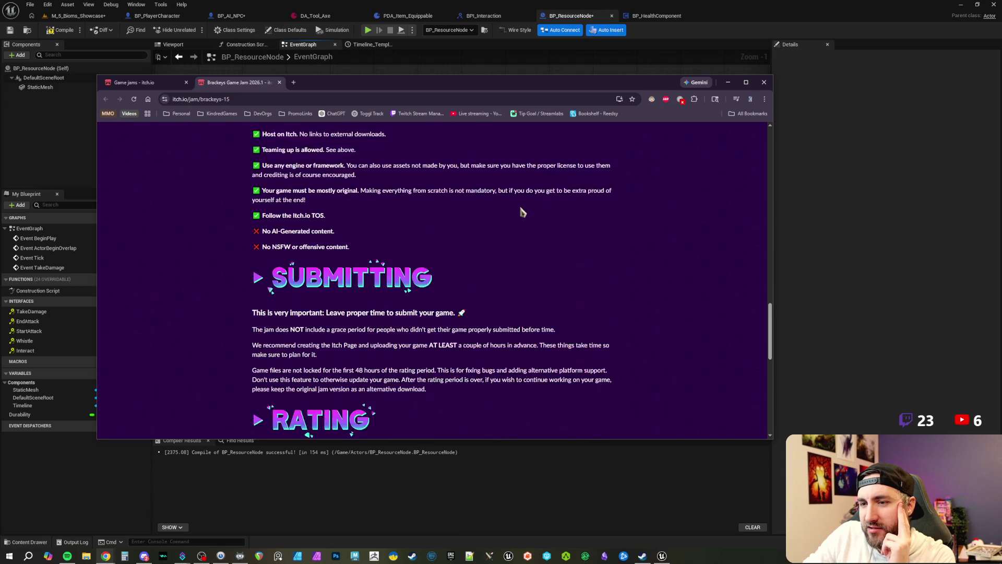
scroll(538, 212, "down", 3)
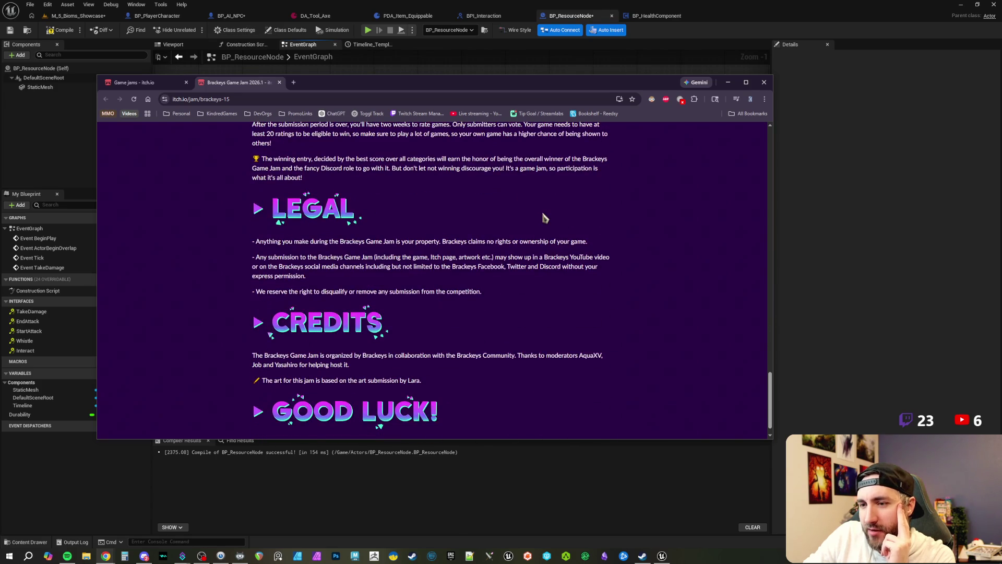
scroll(541, 249, "up", 5)
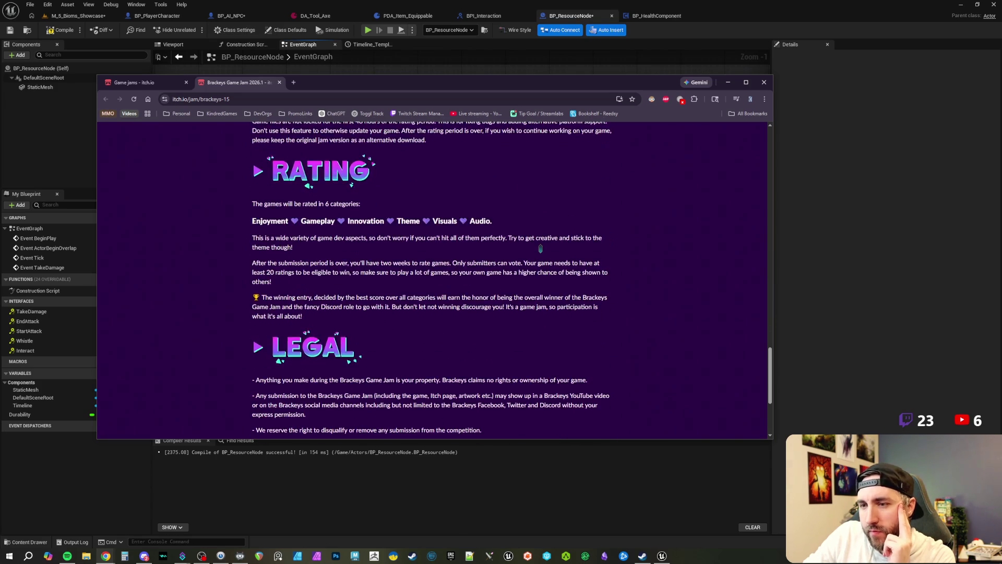
scroll(542, 254, "up", 3)
scroll(541, 251, "up", 7)
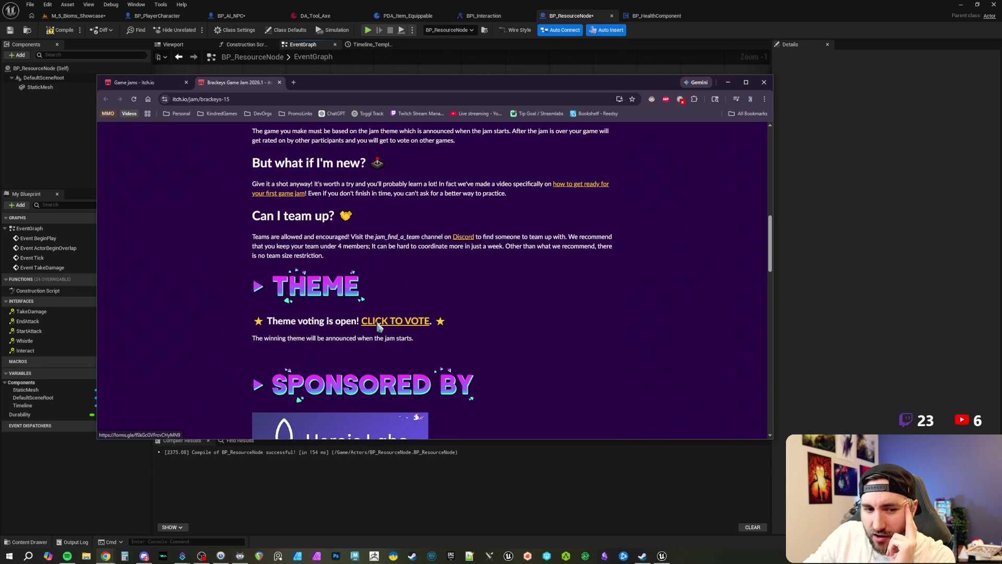
scroll(452, 293, "up", 2)
scroll(453, 292, "down", 2)
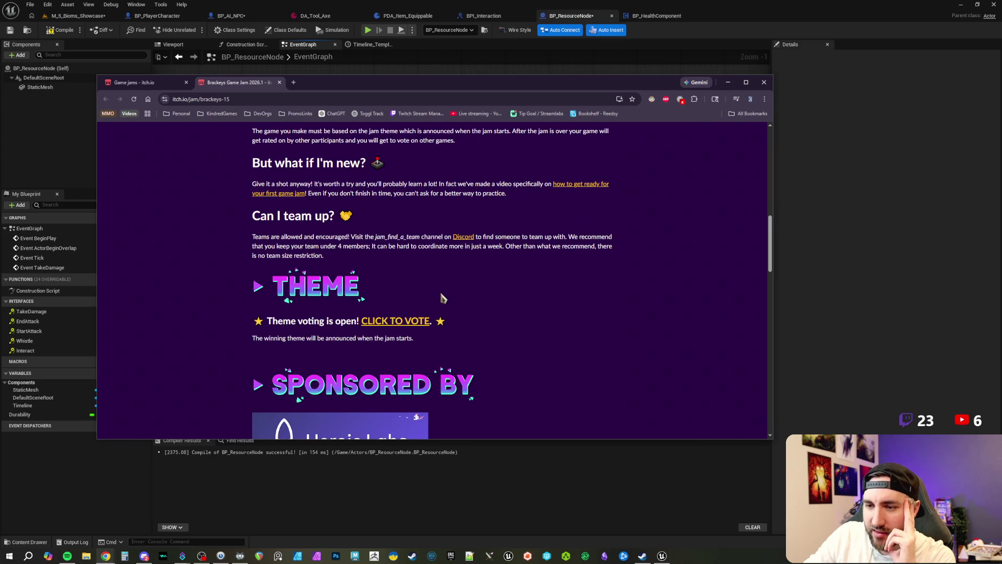
scroll(441, 293, "up", 2)
scroll(437, 290, "up", 8)
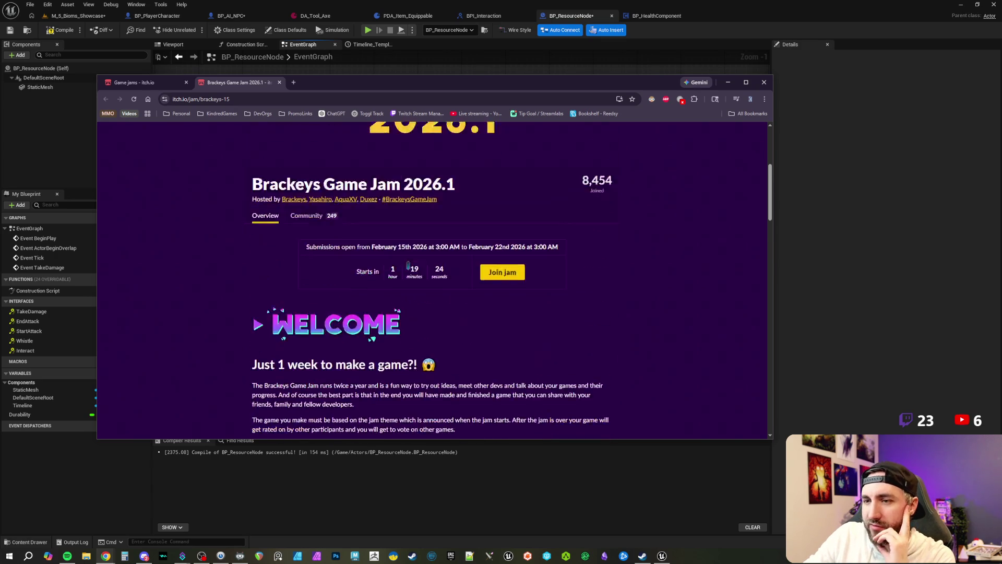
Close the Brackeys page and open the Bite Size Game Jam page from the calendar.
left_click(279, 83)
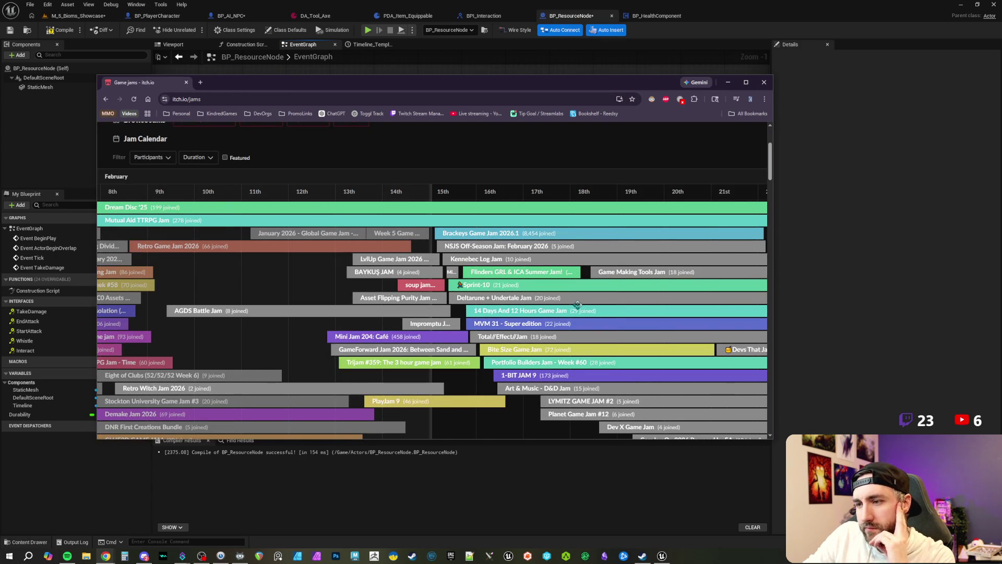
scroll(602, 304, "down", 2)
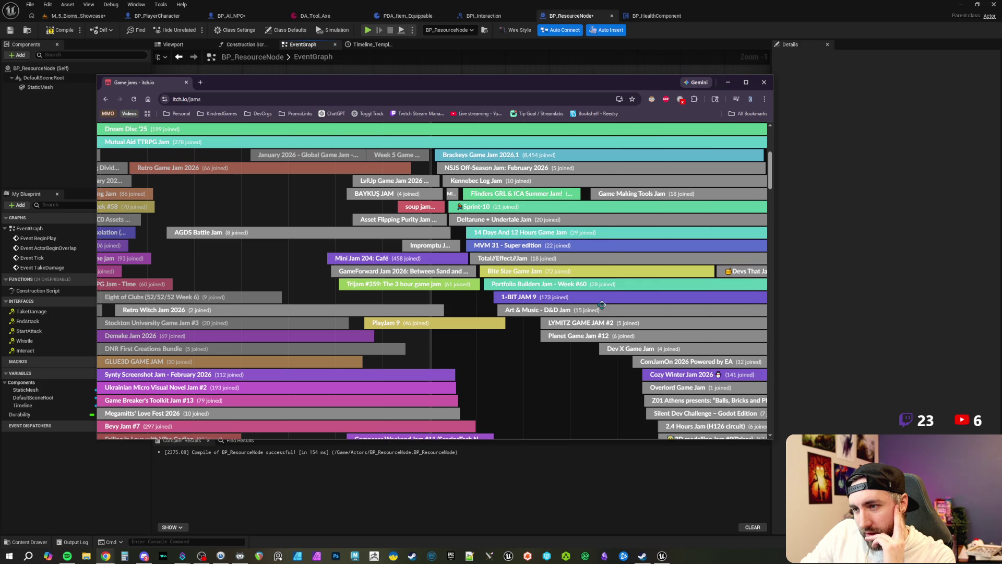
left_click(520, 273)
Read through the Bite Size Game Jam's Welcome, Rules and Theme sections, then close its tab.
scroll(527, 305, "down", 2)
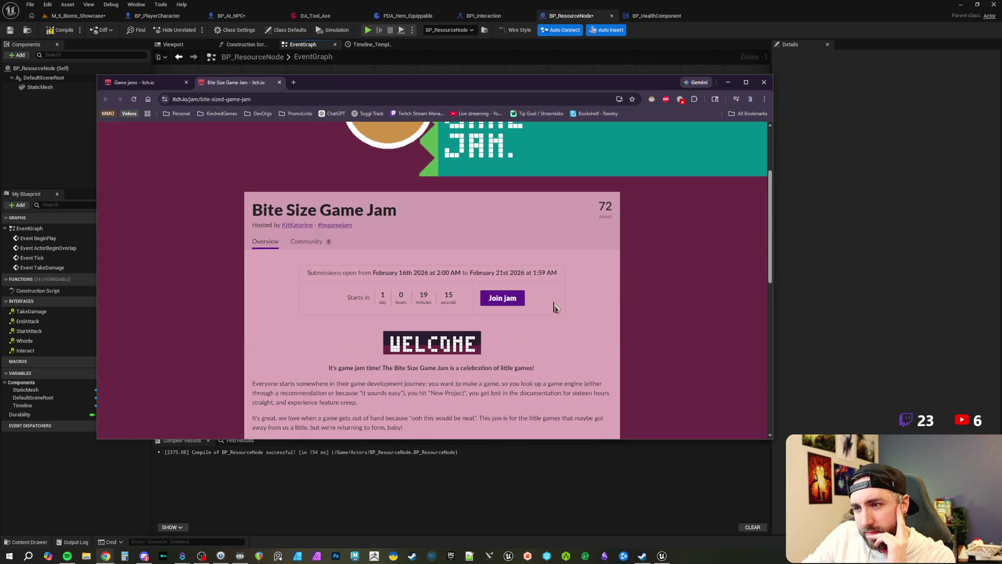
scroll(559, 310, "up", 3)
scroll(559, 311, "down", 3)
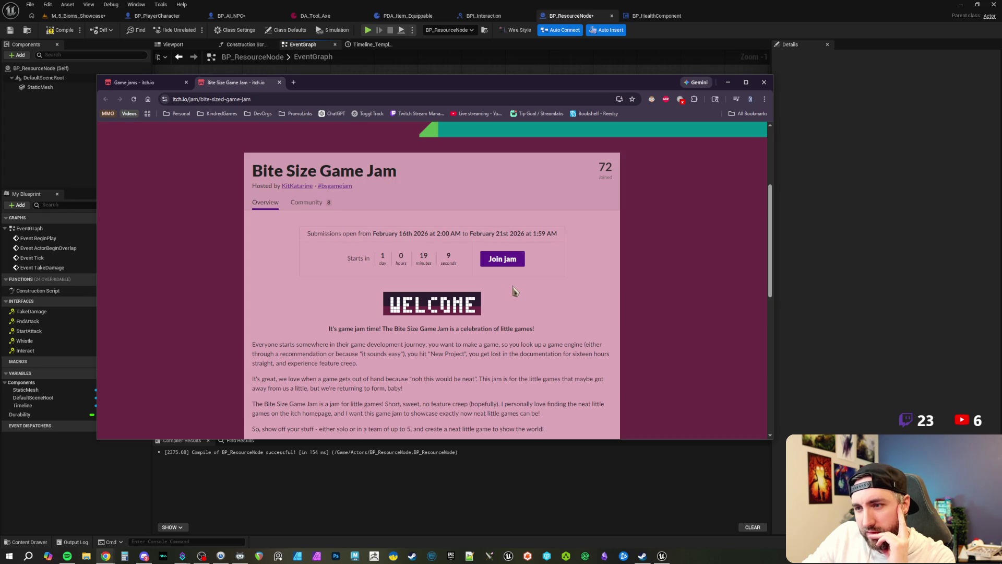
scroll(511, 298, "down", 2)
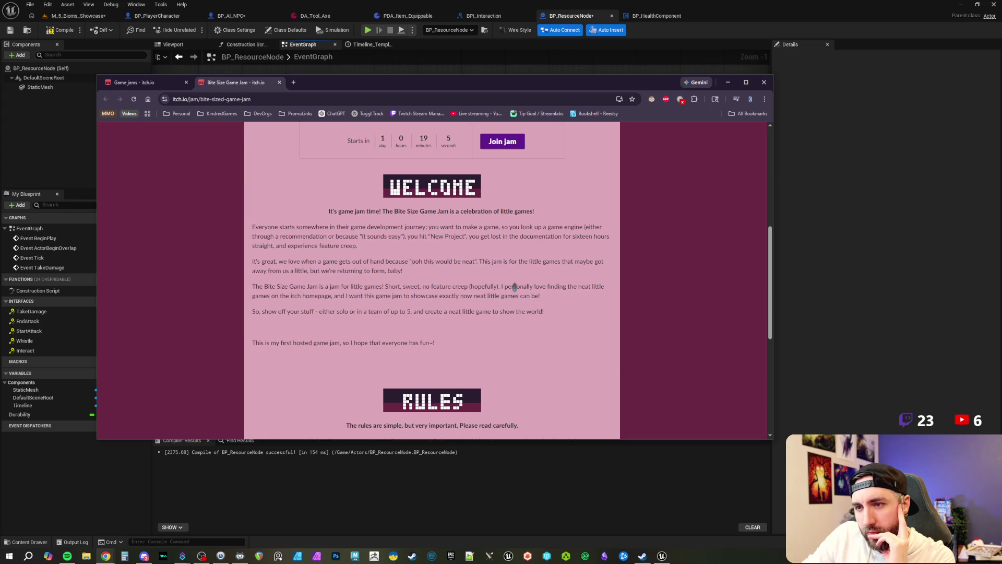
scroll(470, 284, "up", 1)
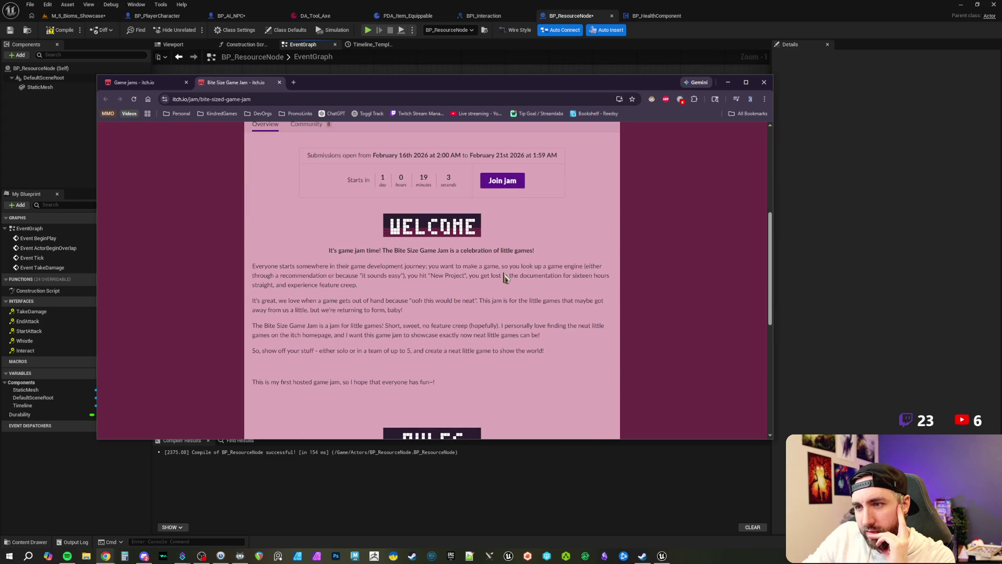
scroll(505, 277, "down", 2)
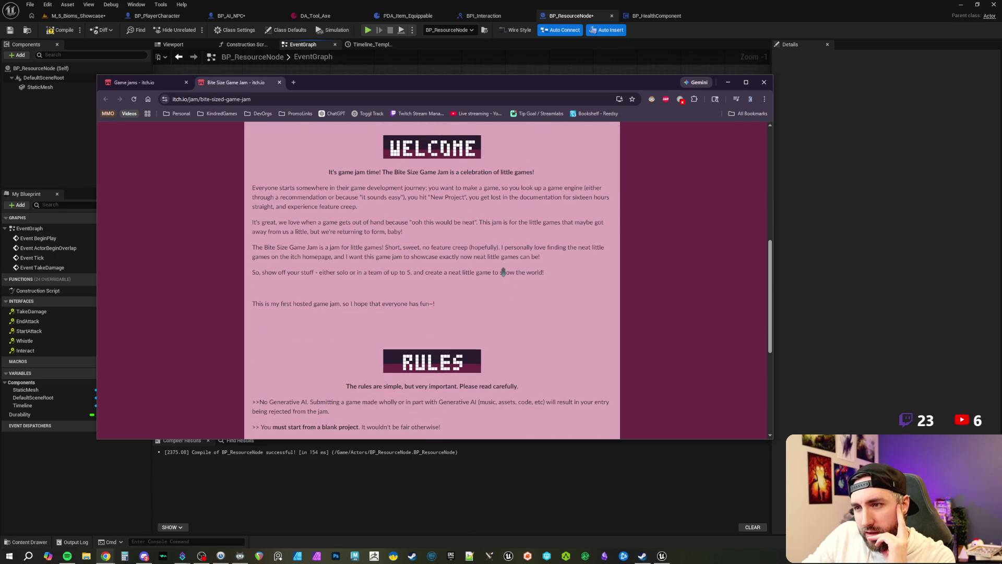
scroll(503, 272, "down", 3)
scroll(504, 276, "down", 1)
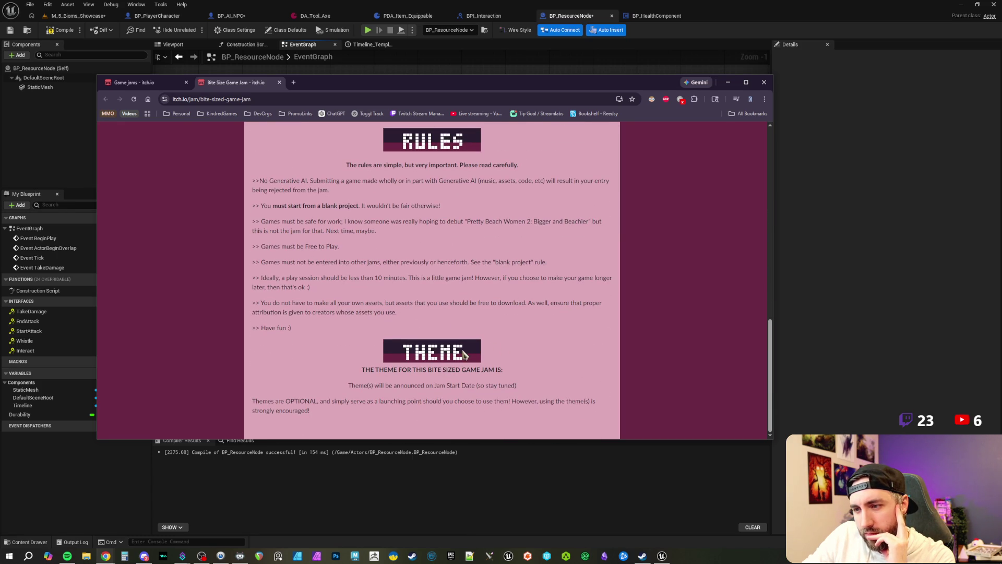
scroll(475, 321, "up", 10)
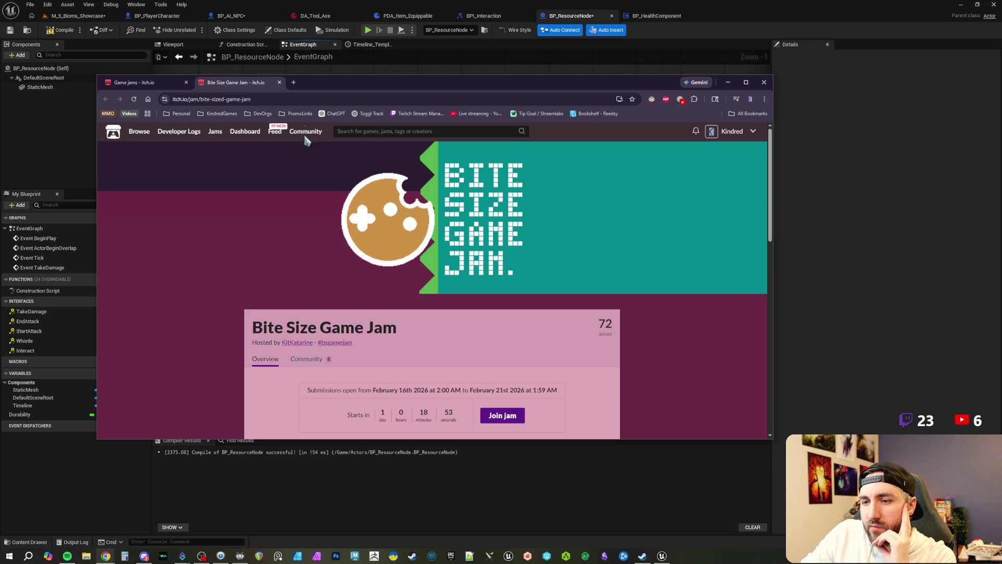
scroll(389, 425, "down", 10)
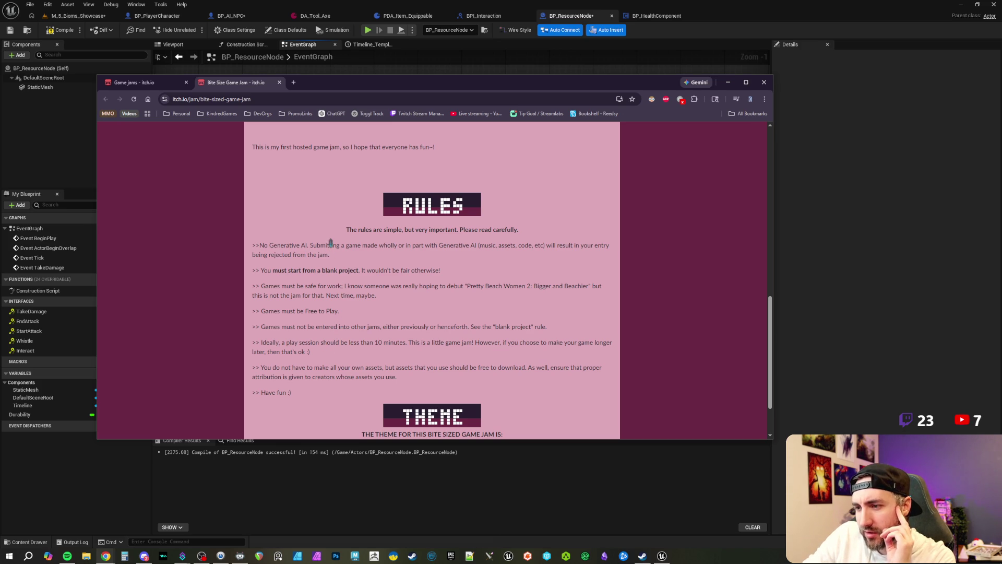
scroll(330, 243, "up", 3)
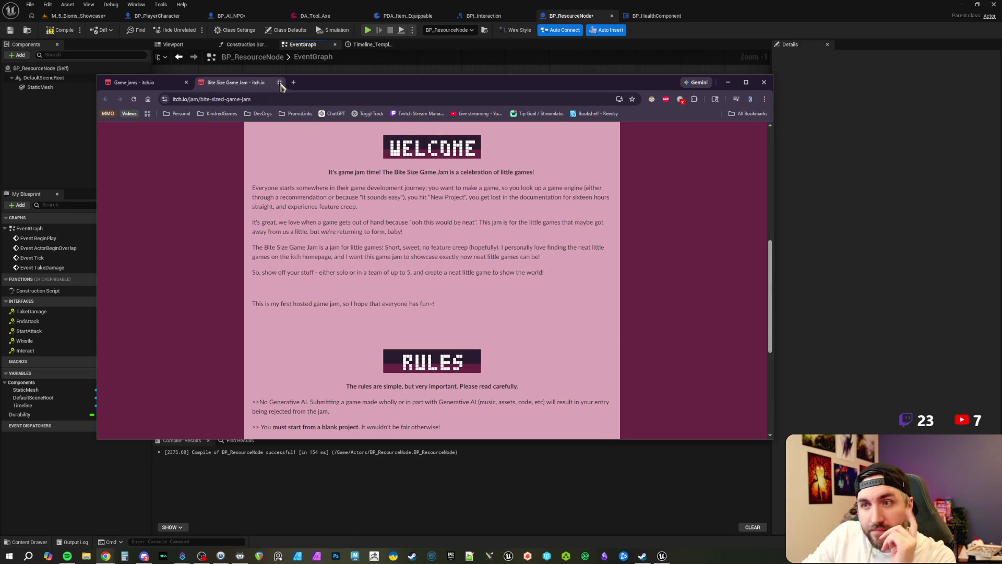
left_click(280, 82)
left_click_drag(280, 86, 254, 78)
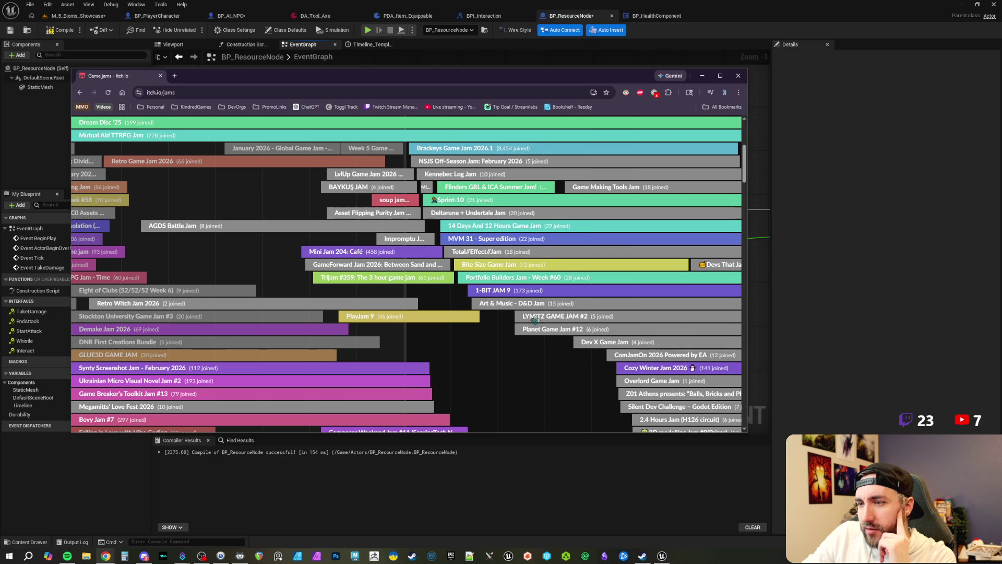
Scroll further through the itch.io jam calendar, then close Chrome.
scroll(569, 313, "down", 5)
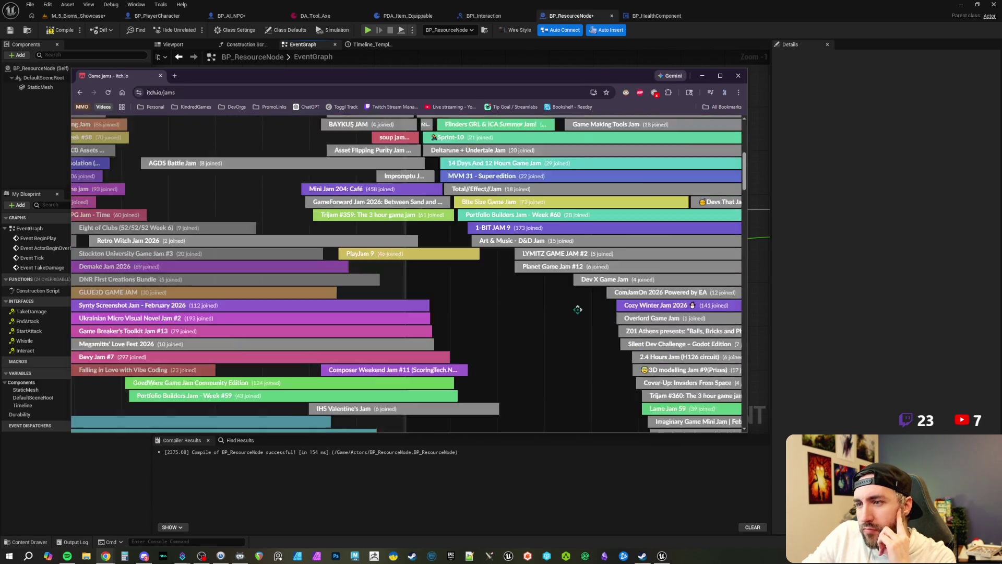
scroll(560, 316, "up", 2)
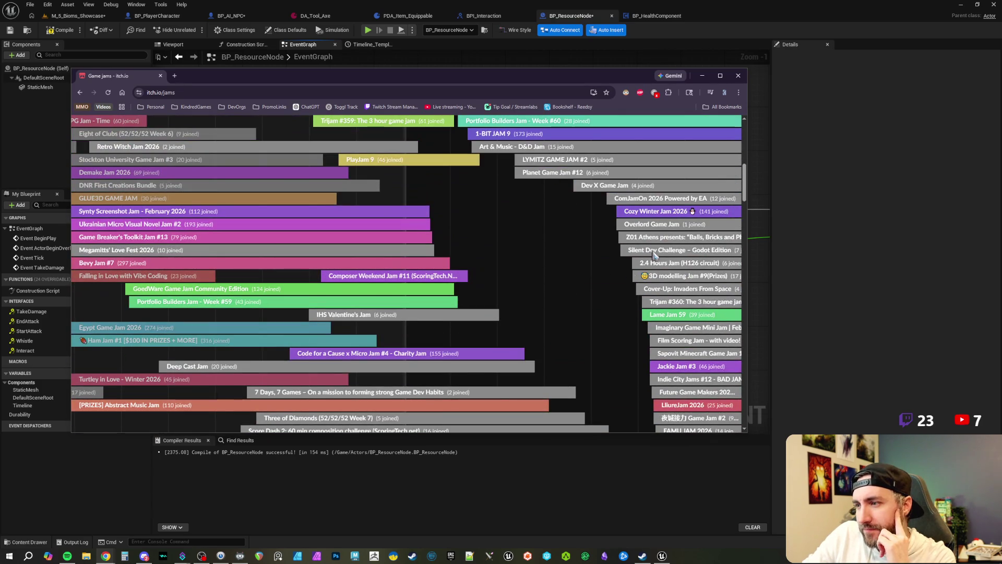
scroll(566, 292, "up", 2)
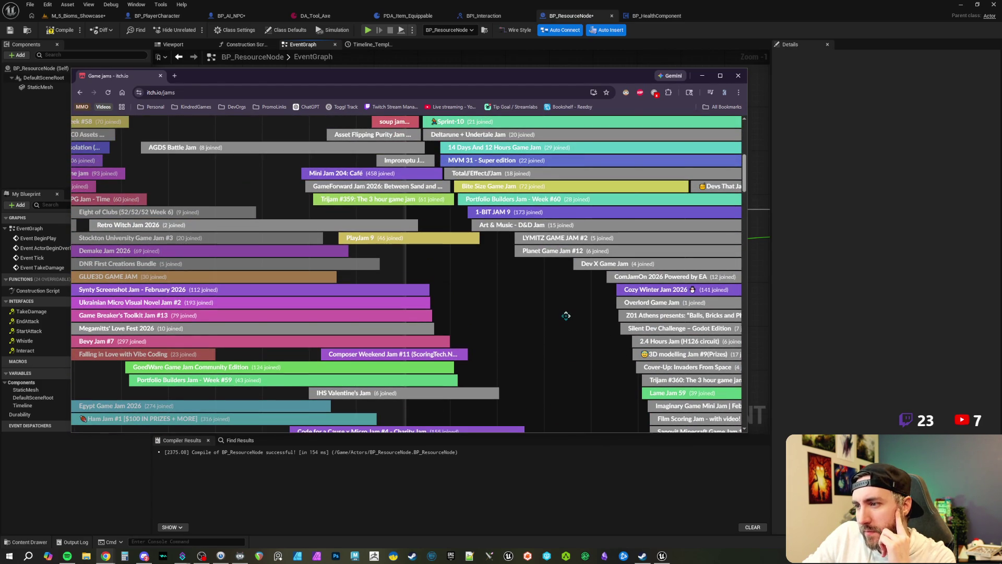
scroll(566, 315, "down", 3)
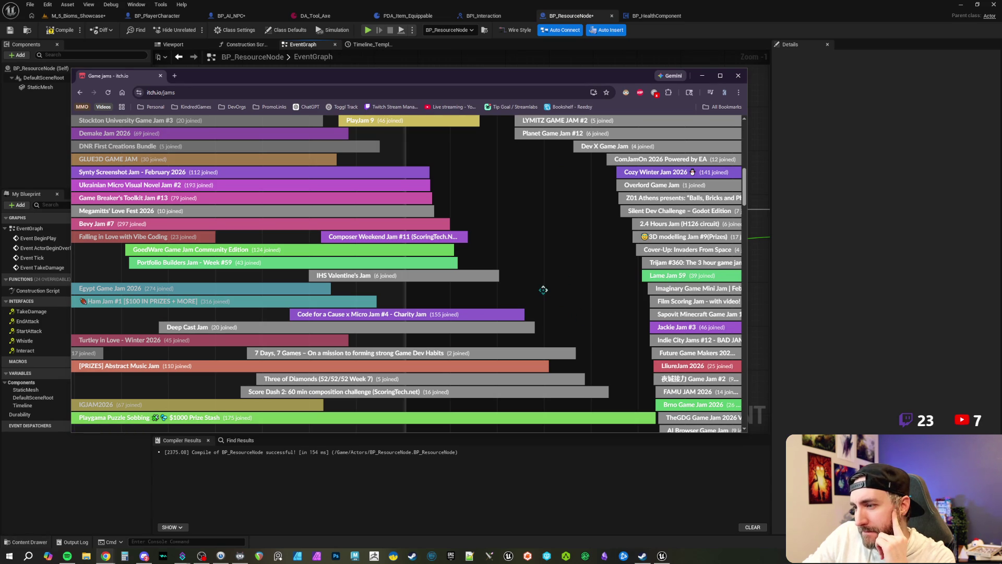
scroll(544, 291, "up", 10)
left_click(738, 75)
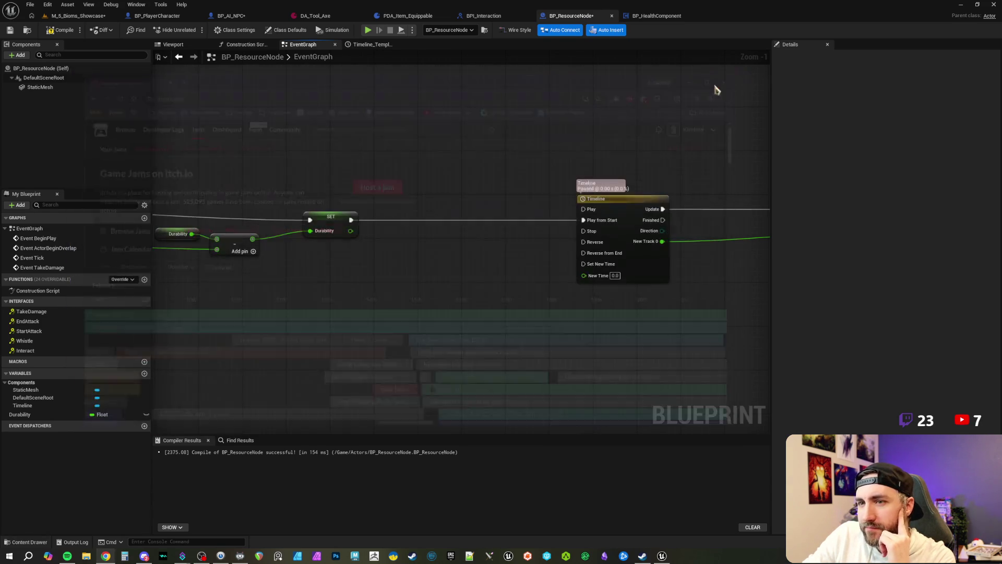
Compare the updated Durability with a <= node and feed the result into a new Branch.
mouse_move(398, 172)
left_mouse_down()
mouse_move(414, 174)
mouse_move(280, 169)
left_mouse_up()
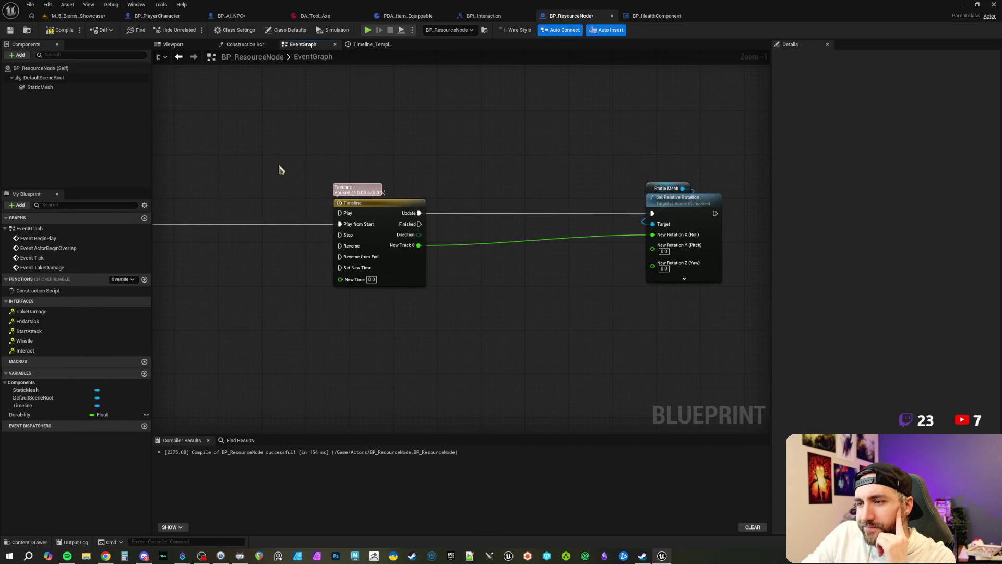
mouse_move(472, 170)
left_mouse_down()
mouse_move(566, 152)
mouse_move(339, 159)
mouse_move(453, 172)
mouse_move(502, 196)
mouse_move(309, 186)
left_mouse_up()
scroll(510, 152, "down", 1)
mouse_move(401, 167)
left_mouse_down()
mouse_move(510, 152)
mouse_move(425, 150)
left_mouse_up()
scroll(486, 164, "up", 1)
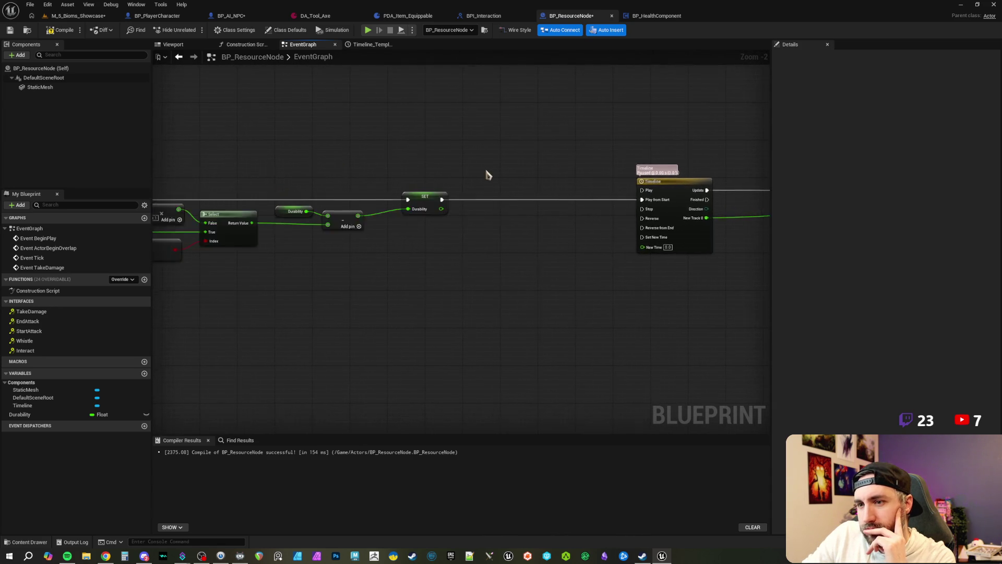
left_click_drag(415, 214, 441, 224)
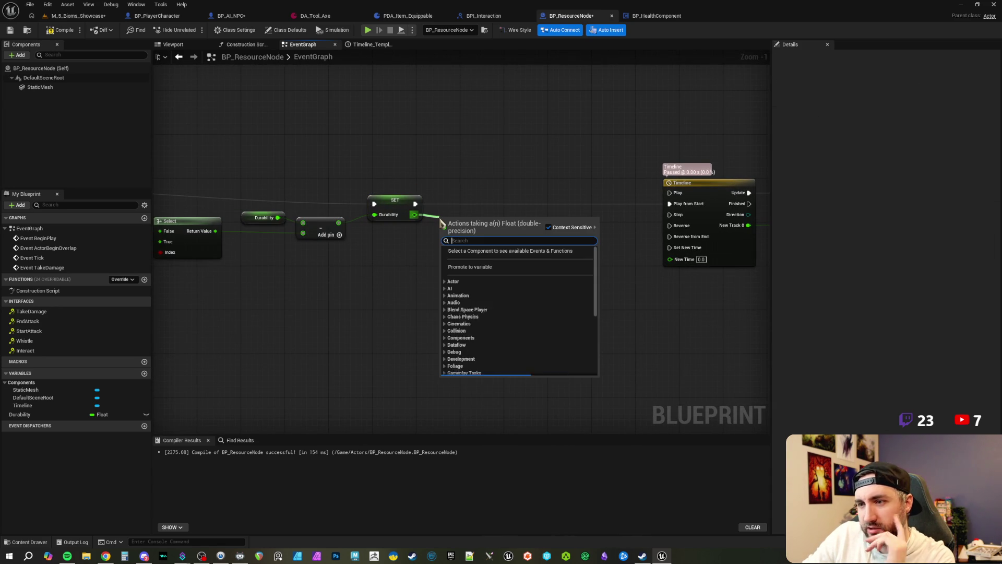
type("<=")
key("Return")
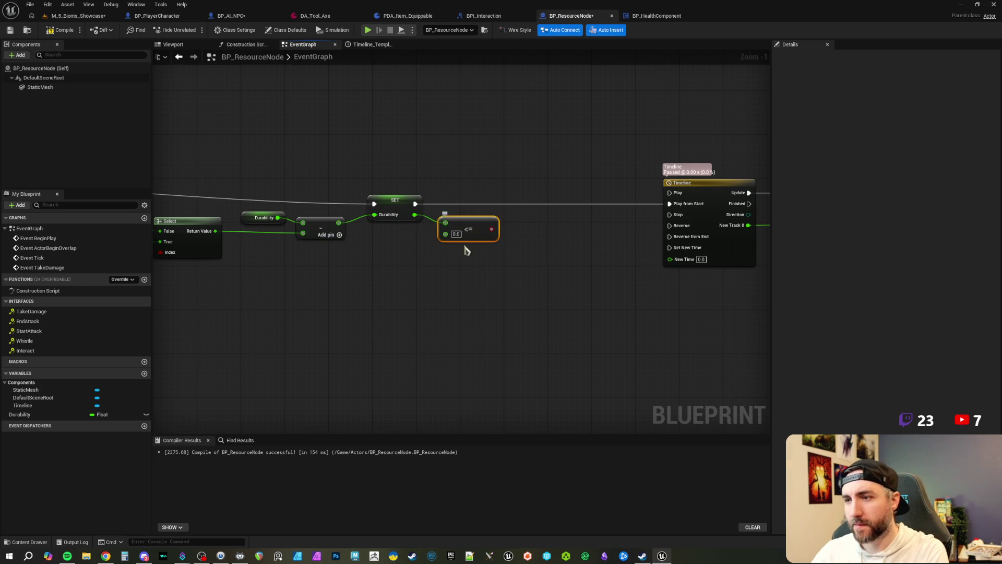
mouse_move(492, 229)
left_mouse_down()
mouse_move(554, 167)
mouse_move(555, 146)
left_mouse_up()
type("branch")
key("Return")
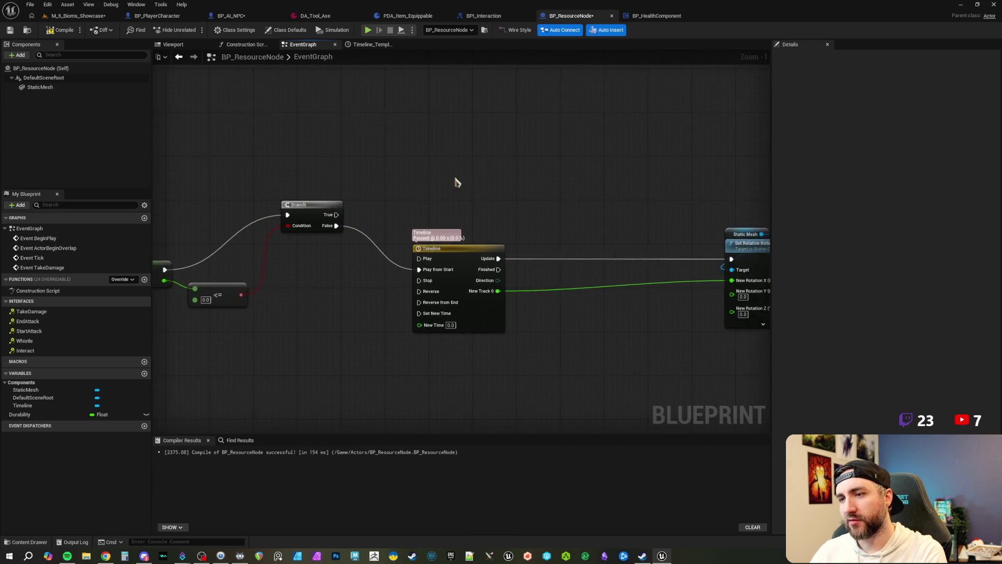
Move the Static Mesh and Set Relative Rotation nodes nearer the Timeline and add a Timeline reference.
scroll(444, 185, "down", 1)
left_click_drag(433, 186, 728, 291)
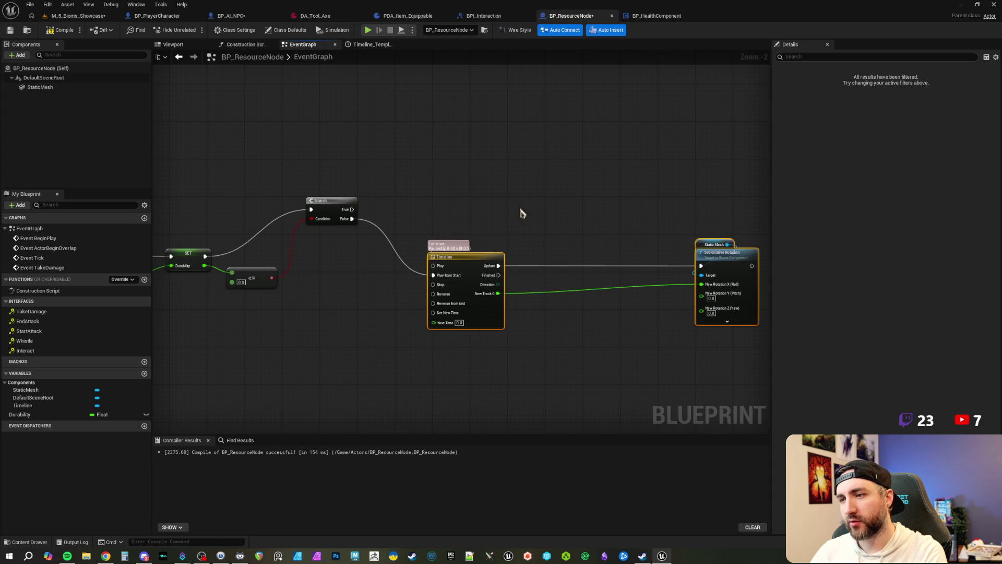
scroll(507, 212, "up", 1)
left_click_drag(556, 192, 740, 261)
left_click_drag(726, 248, 621, 248)
mouse_move(626, 198)
left_mouse_down()
mouse_move(694, 253)
mouse_move(634, 247)
left_mouse_up()
left_click(636, 248)
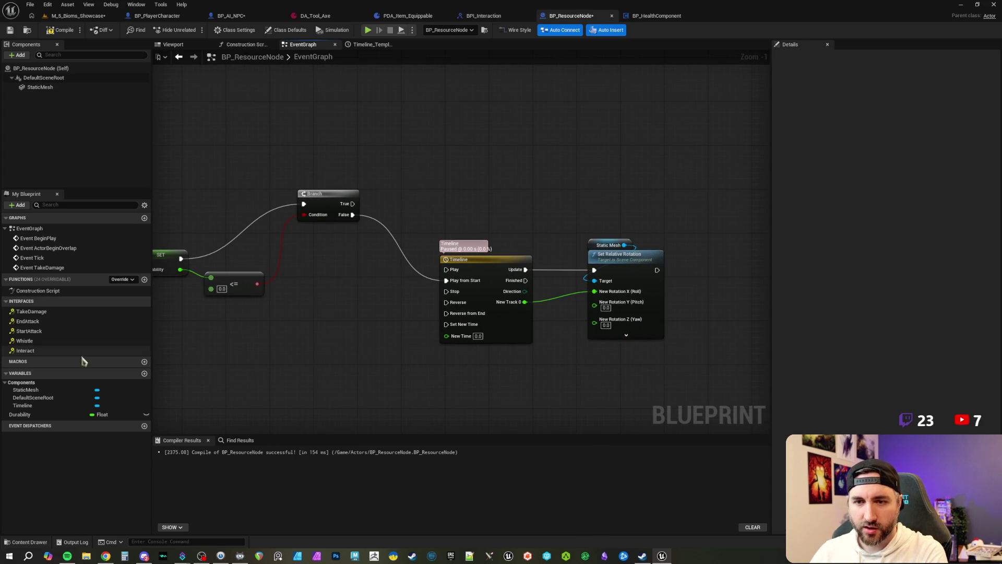
mouse_move(22, 406)
left_mouse_down()
mouse_move(212, 396)
mouse_move(383, 284)
left_mouse_up()
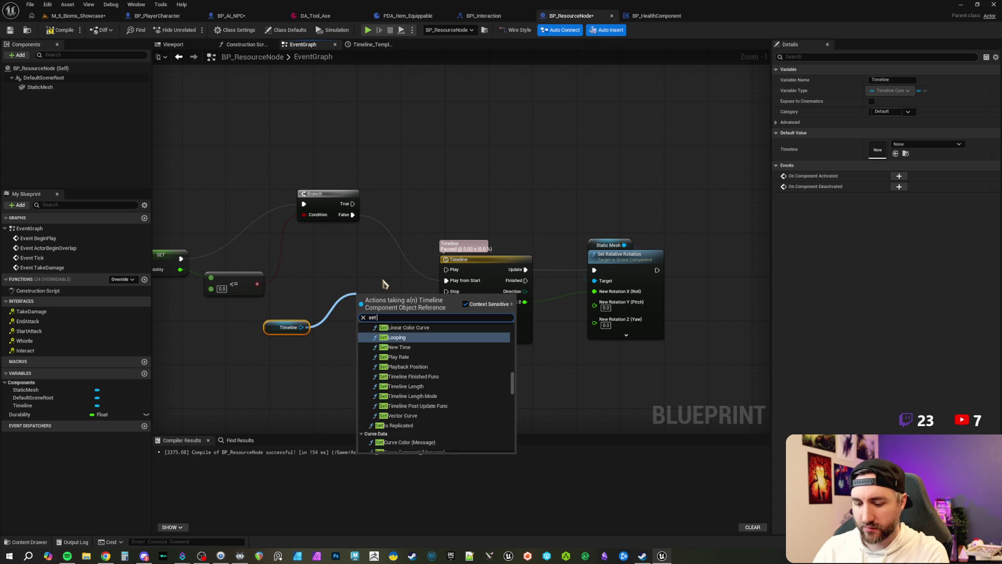
Arrange Set Play Rate beside the Timeline, shifting the Timeline and rotation nodes right for space.
key("Escape")
mouse_move(478, 213)
left_mouse_down()
mouse_move(546, 255)
mouse_move(627, 284)
left_mouse_up()
left_click_drag(518, 270, 655, 270)
mouse_move(402, 310)
left_mouse_down()
mouse_move(484, 269)
mouse_move(510, 278)
left_mouse_up()
left_click_drag(289, 328, 382, 321)
Add a Divide node for New Rate, then delete it and set New Rate to 3.0 directly.
left_click_drag(479, 308, 435, 335)
type("divide")
key("Return")
left_click(447, 338)
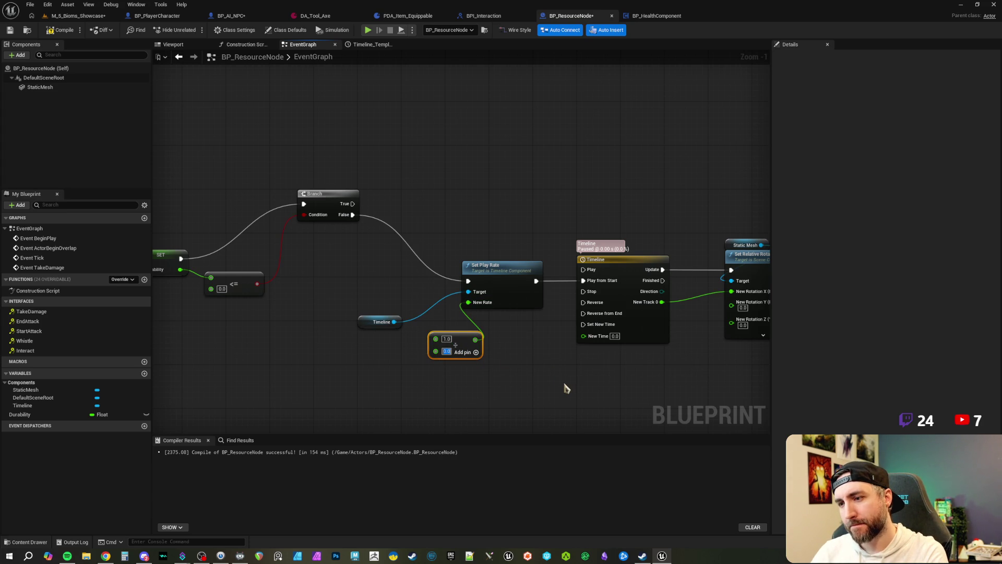
key("Delete")
left_click(499, 304)
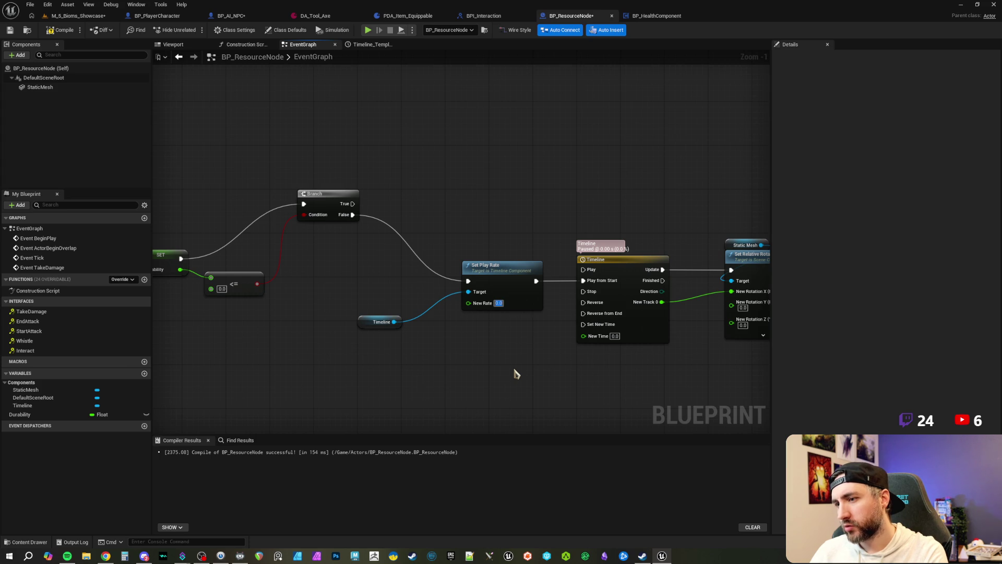
Move the Timeline getter next to Set Play Rate, then compile and save BP_ResourceNode.
left_click_drag(367, 321, 432, 308)
left_click(61, 29)
left_click(10, 29)
mouse_move(544, 214)
left_mouse_down()
mouse_move(440, 236)
mouse_move(391, 230)
mouse_move(490, 273)
mouse_move(407, 286)
mouse_move(482, 225)
left_mouse_up()
Add a Destroy Actor node on the Branch's True output.
type("destroy")
key("Return")
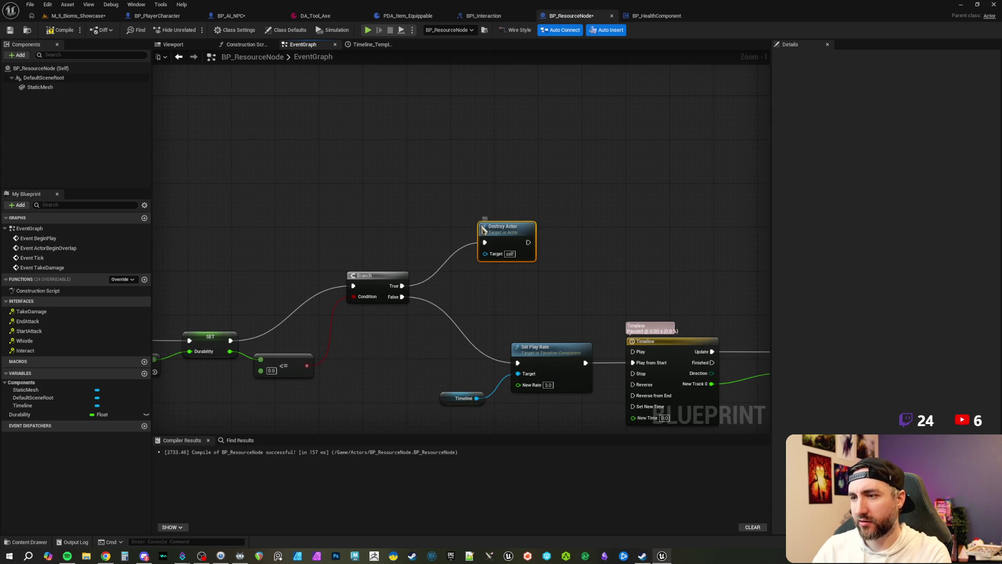
scroll(376, 168, "down", 2)
Compile and save BP_ResourceNode, then start a Play-in-Editor session of the level.
left_click(62, 30)
left_click(9, 29)
left_click(78, 16)
left_click_drag(392, 138, 361, 105)
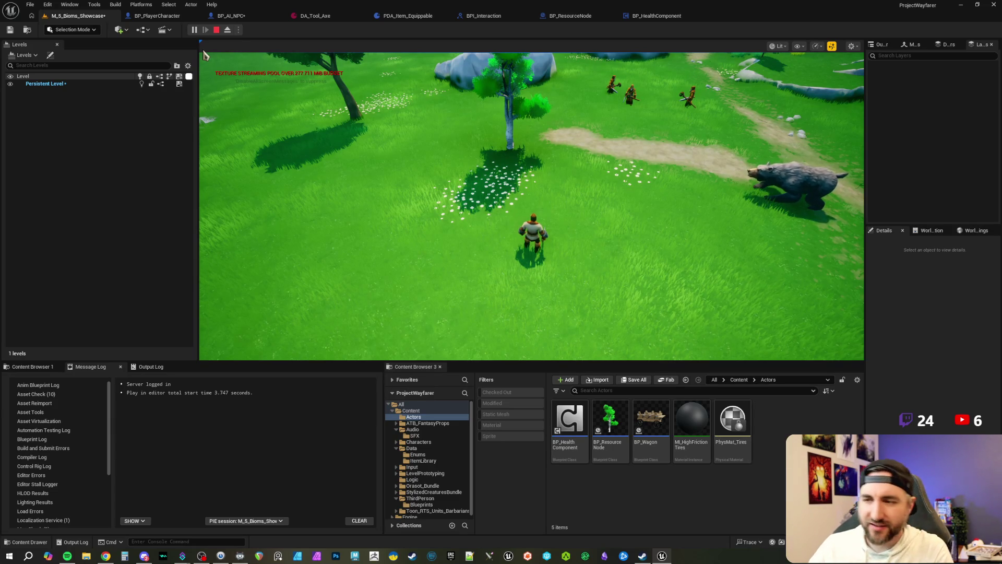
Walk the character forward to the birch tree in play mode, then stop the session.
left_click(490, 164)
key("w")
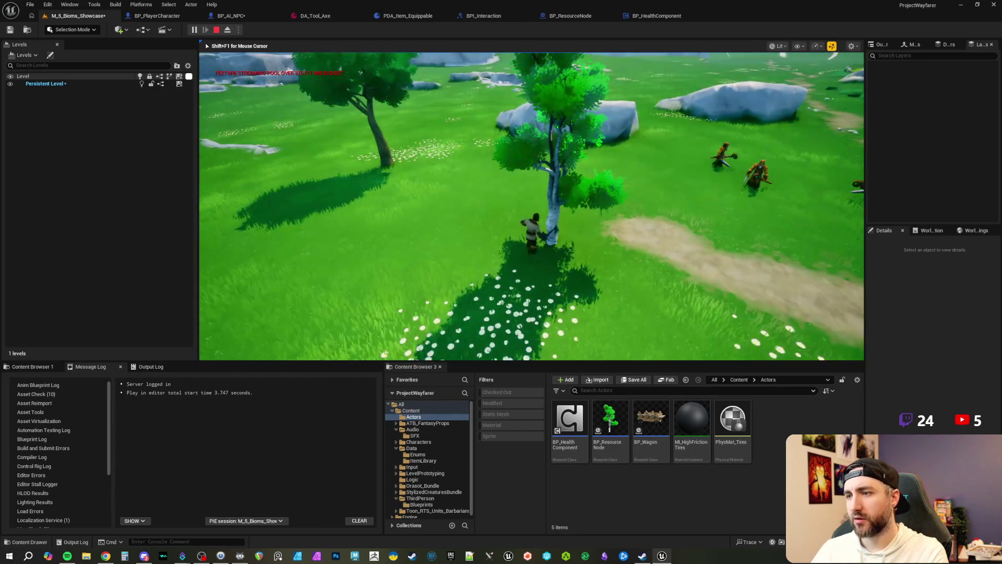
key("Escape")
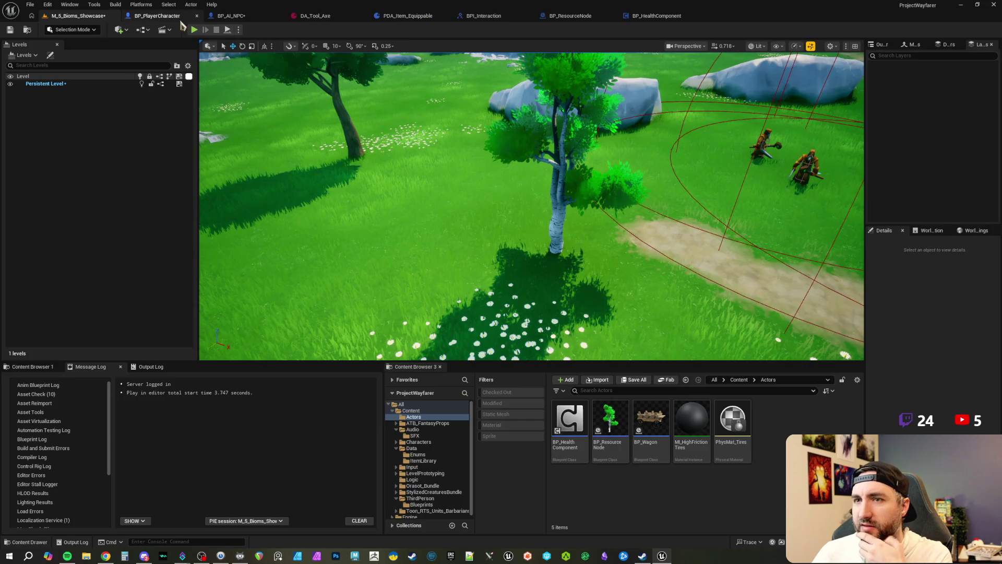
left_click(169, 19)
Pan to the AttackTraceHit, StartAttack and EndAttack events and inspect the actions for all nodes.
scroll(414, 185, "up", 1)
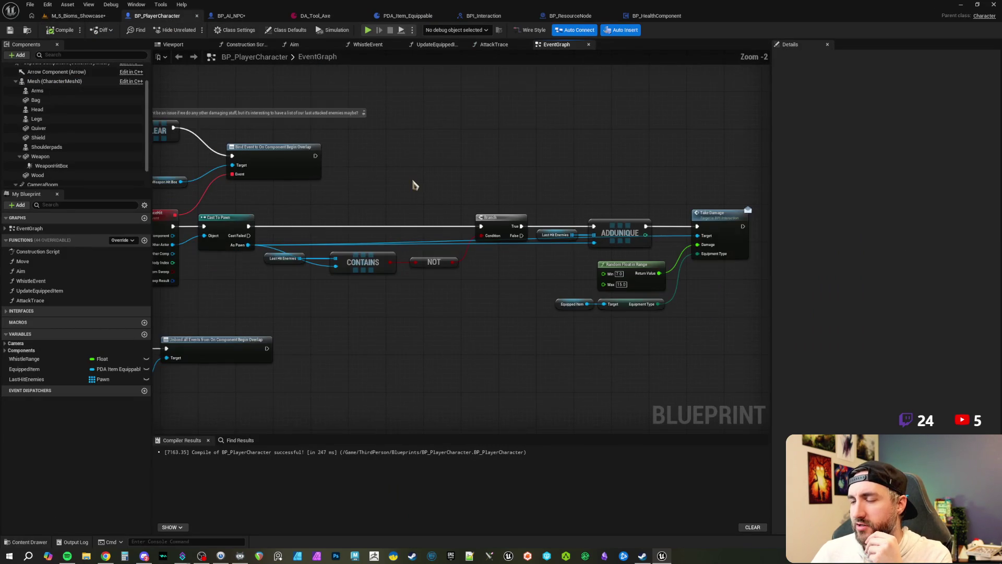
left_click_drag(398, 180, 459, 194)
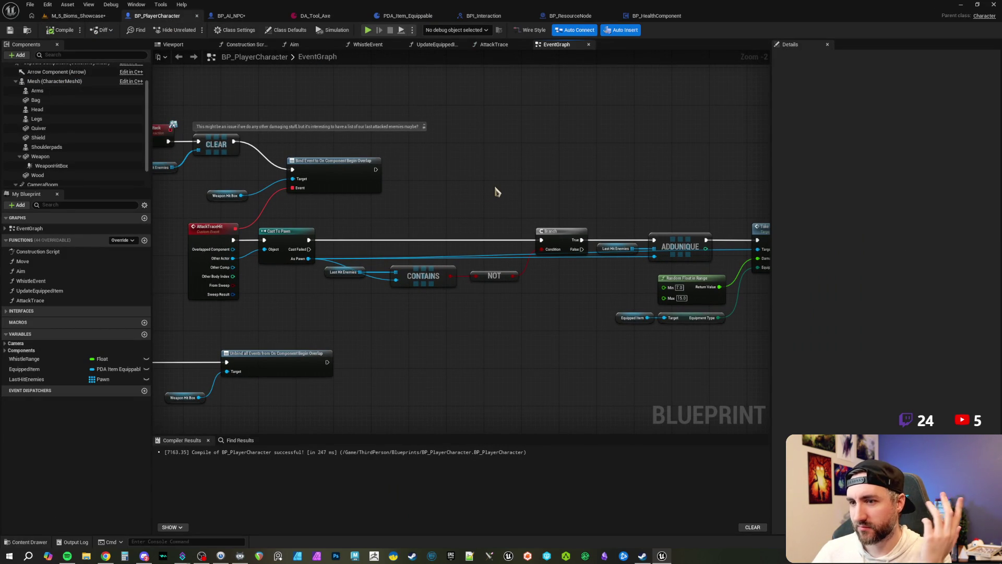
mouse_move(475, 201)
left_mouse_down()
mouse_move(477, 172)
mouse_move(484, 213)
left_mouse_up()
scroll(476, 173, "up", 1)
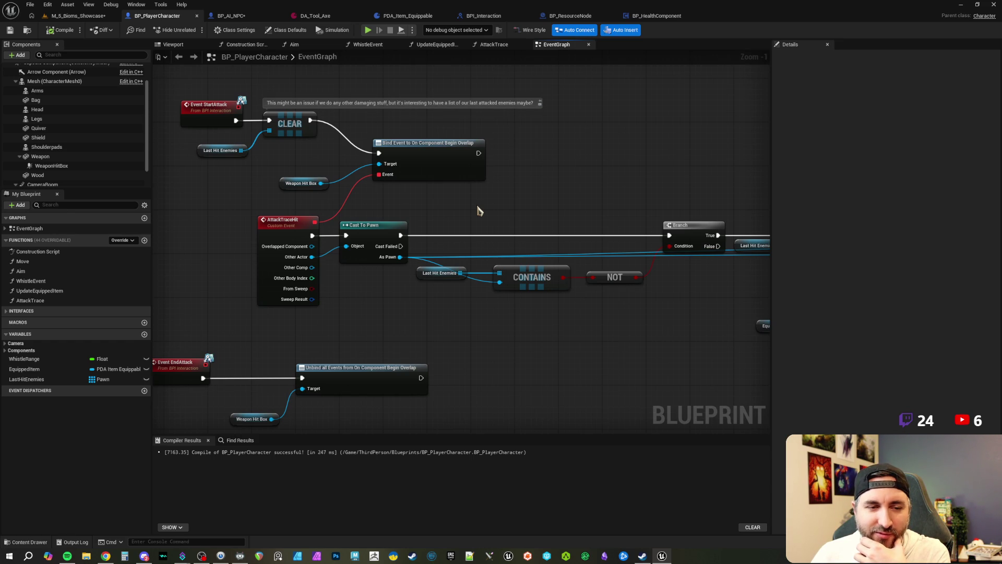
key("ctrl+a")
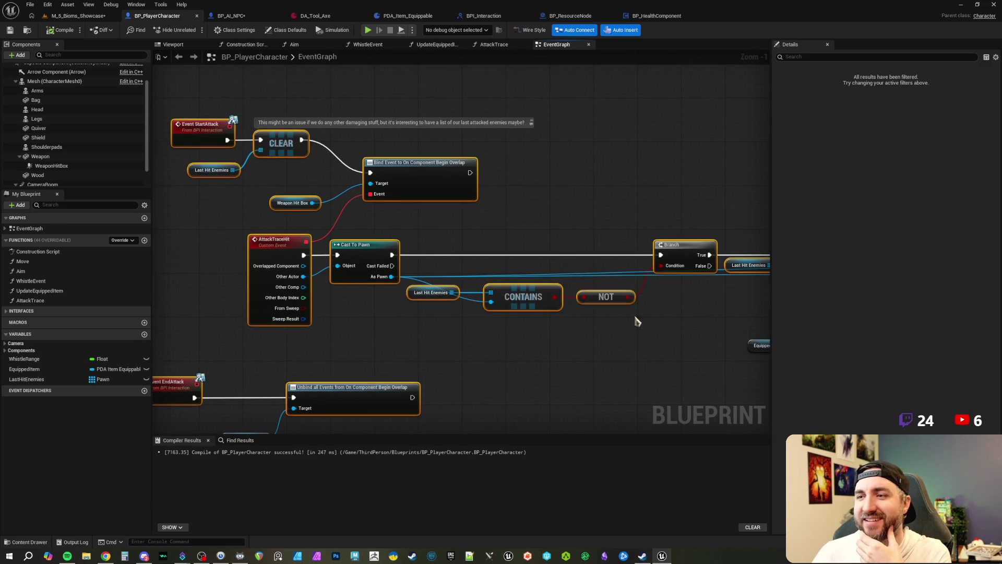
right_click(422, 182)
mouse_move(454, 319)
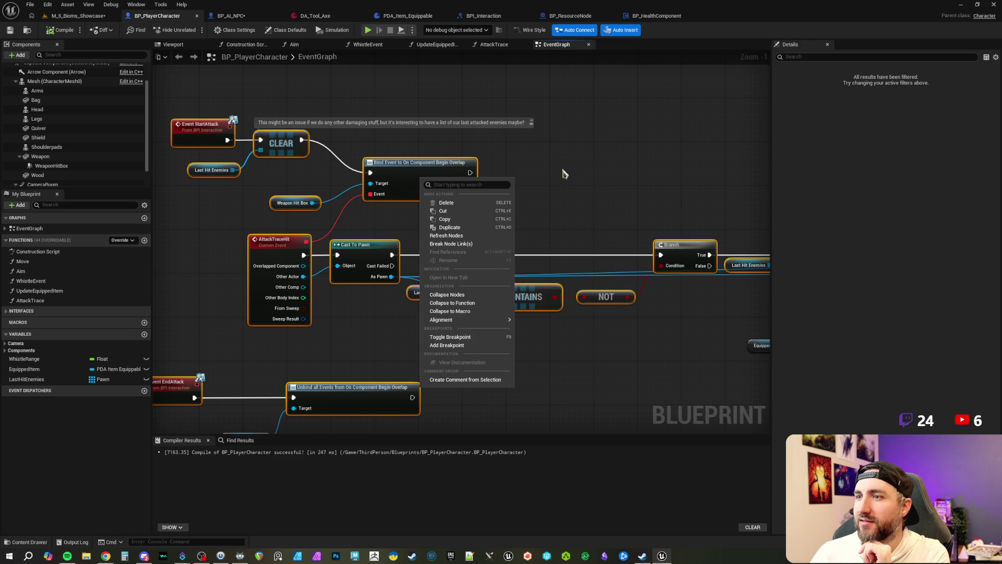
left_click(544, 170)
Inspect the actions for the nodes around StartAttack, then pan to the EndAttack nodes.
left_click_drag(544, 170, 577, 213)
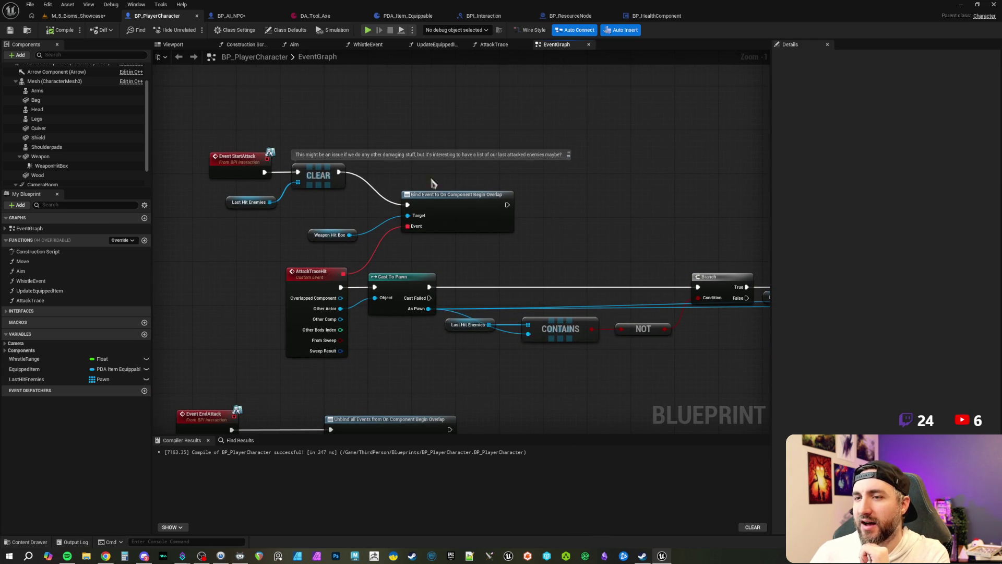
left_click_drag(229, 109, 444, 313)
right_click(256, 173)
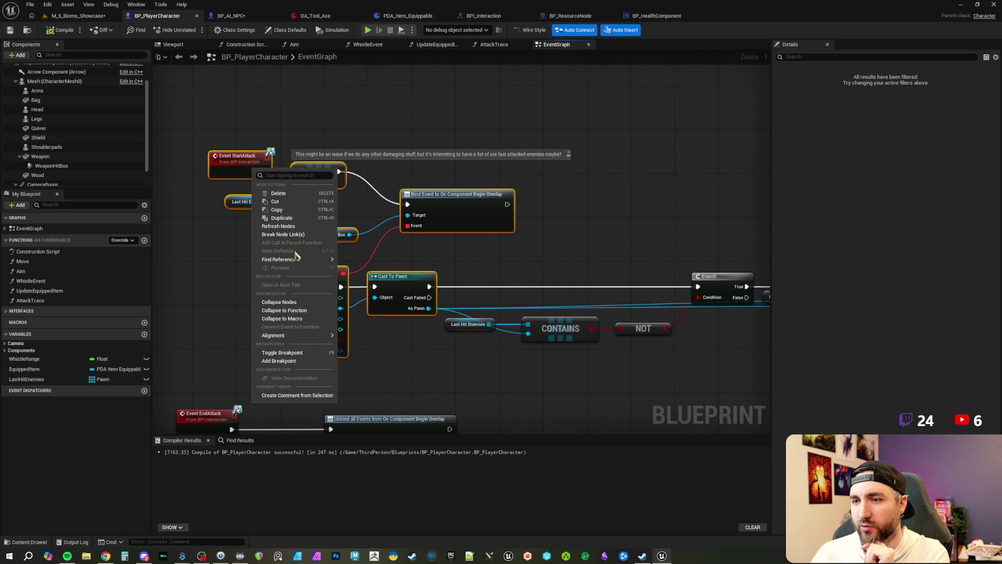
mouse_move(297, 260)
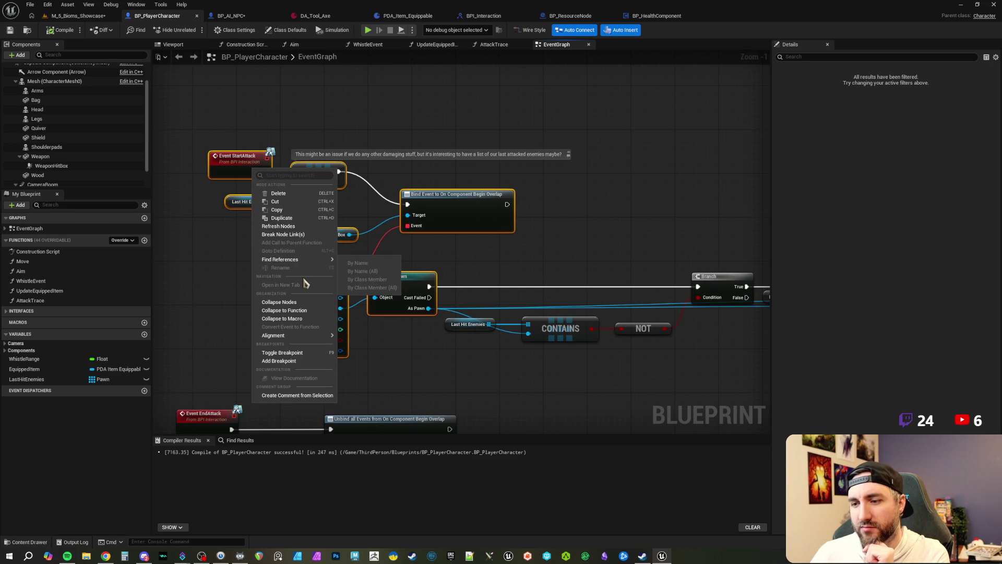
left_click(459, 139)
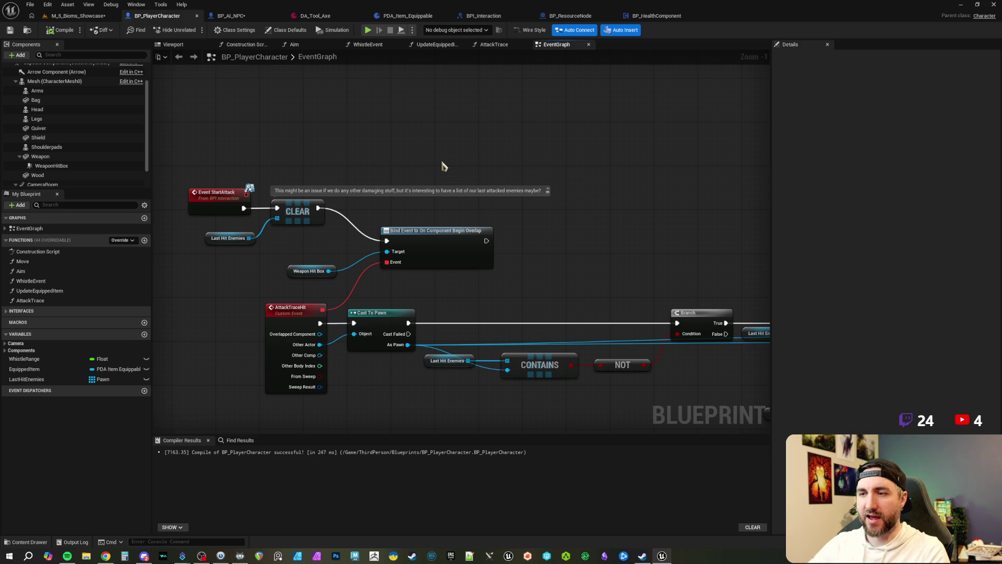
left_click_drag(363, 151, 402, 147)
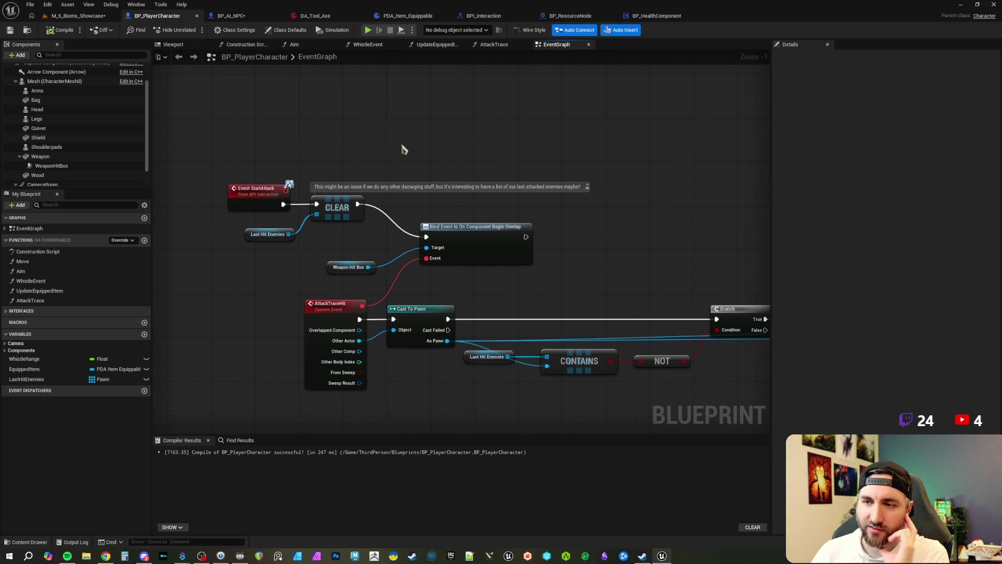
mouse_move(583, 274)
left_mouse_down()
mouse_move(543, 233)
mouse_move(522, 188)
mouse_move(454, 220)
mouse_move(476, 219)
mouse_move(433, 223)
mouse_move(462, 240)
left_mouse_up()
Cast Other Actor to BP_ResourceNode, running the cast when the Pawn cast fails.
mouse_move(340, 247)
left_mouse_down()
mouse_move(342, 220)
mouse_move(374, 222)
left_mouse_up()
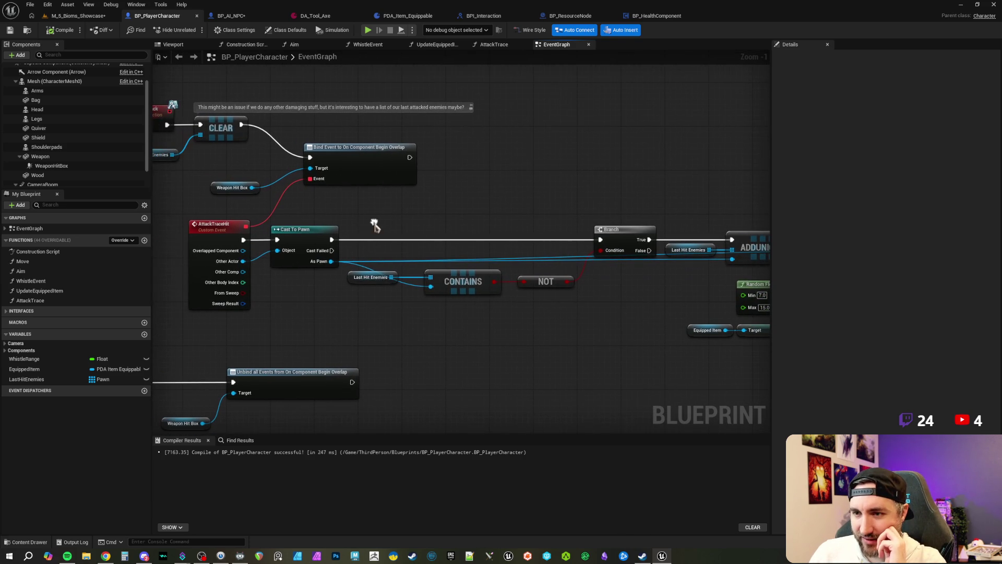
left_click_drag(242, 261, 345, 324)
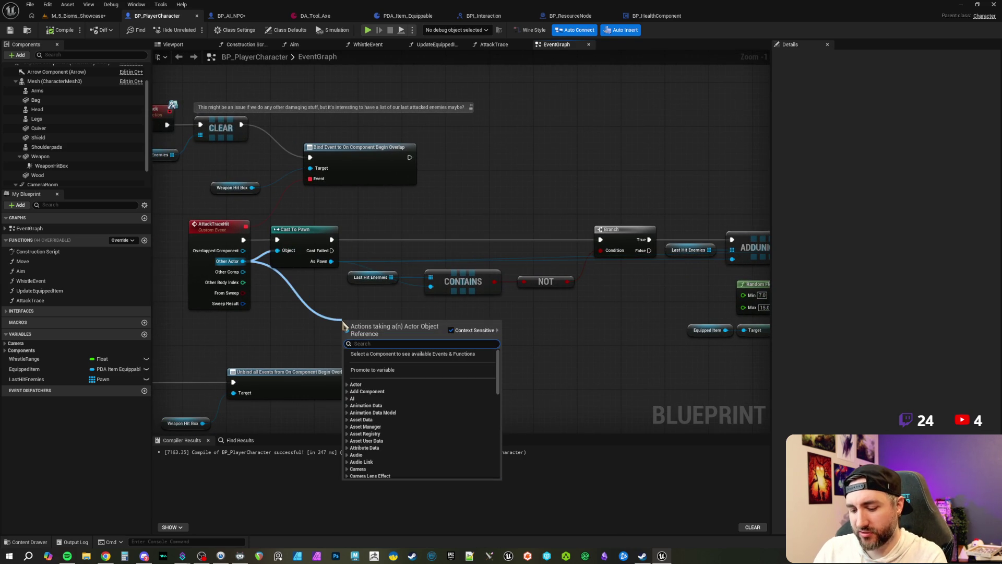
type("cast to")
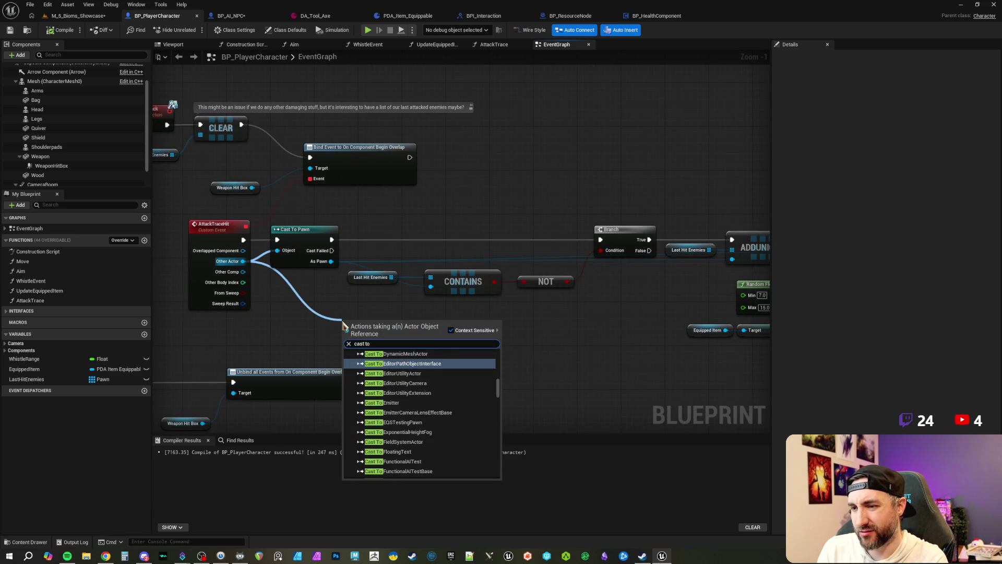
type(" resour")
key("Return")
left_click_drag(525, 327, 477, 309)
left_click_drag(355, 303, 404, 303)
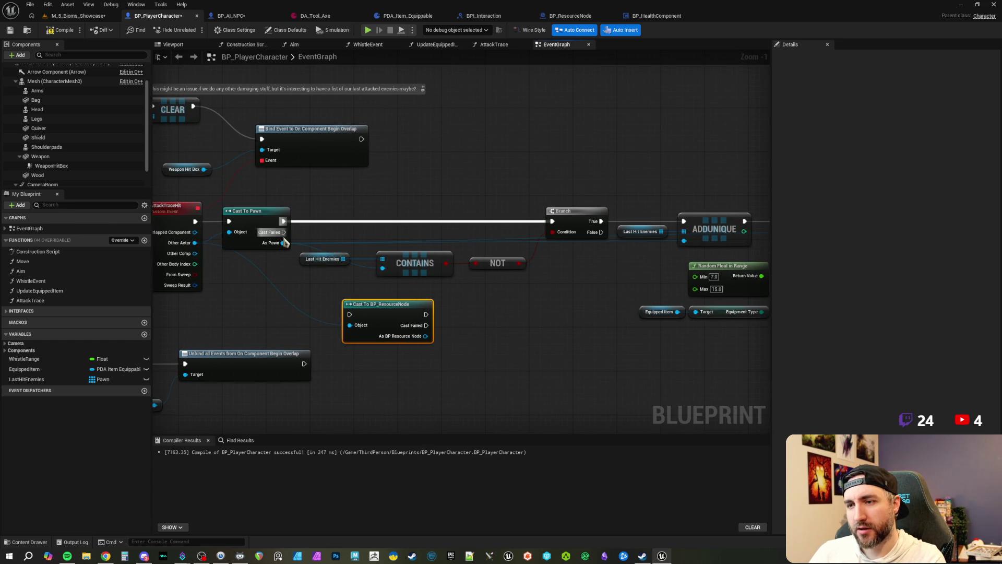
left_click_drag(284, 232, 350, 314)
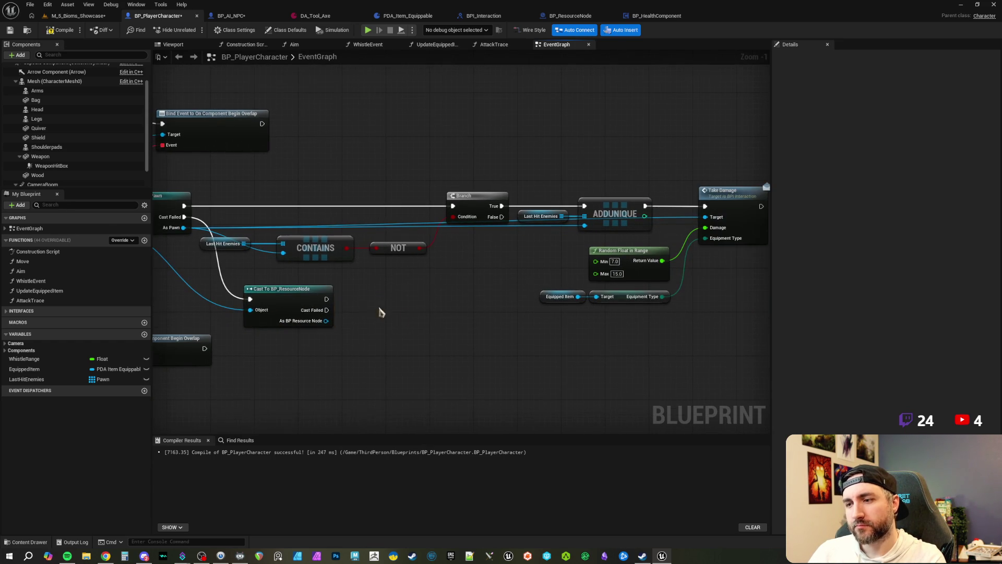
Duplicate Take Damage with its random 7–15 damage and item-type inputs beside the resource cast.
left_click(671, 206)
mouse_move(665, 350)
left_mouse_down()
mouse_move(555, 305)
mouse_move(517, 261)
left_mouse_up()
left_click_drag(380, 306, 479, 322)
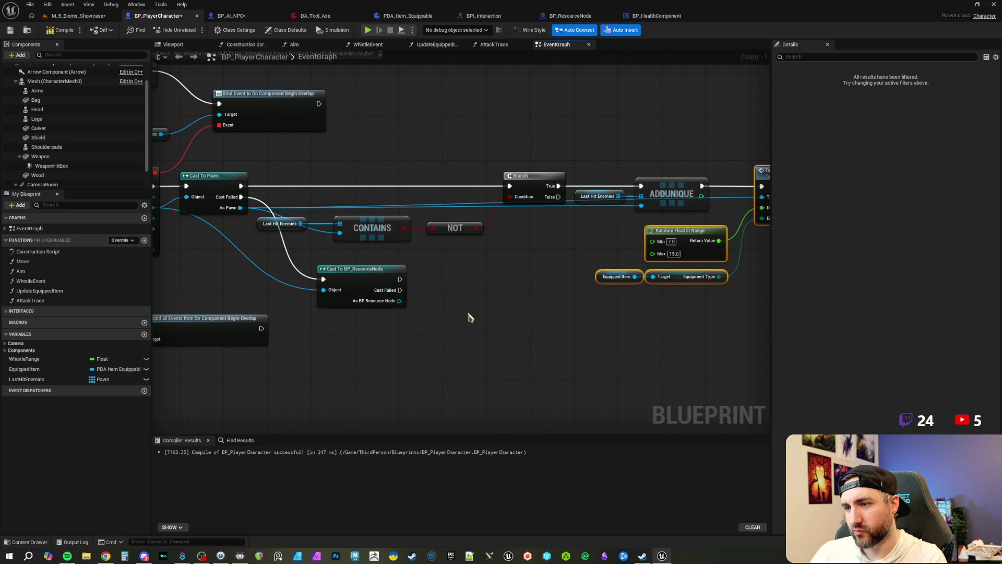
key("ctrl+c")
key("ctrl+v")
mouse_move(580, 254)
left_mouse_down()
mouse_move(536, 270)
mouse_move(400, 280)
left_mouse_up()
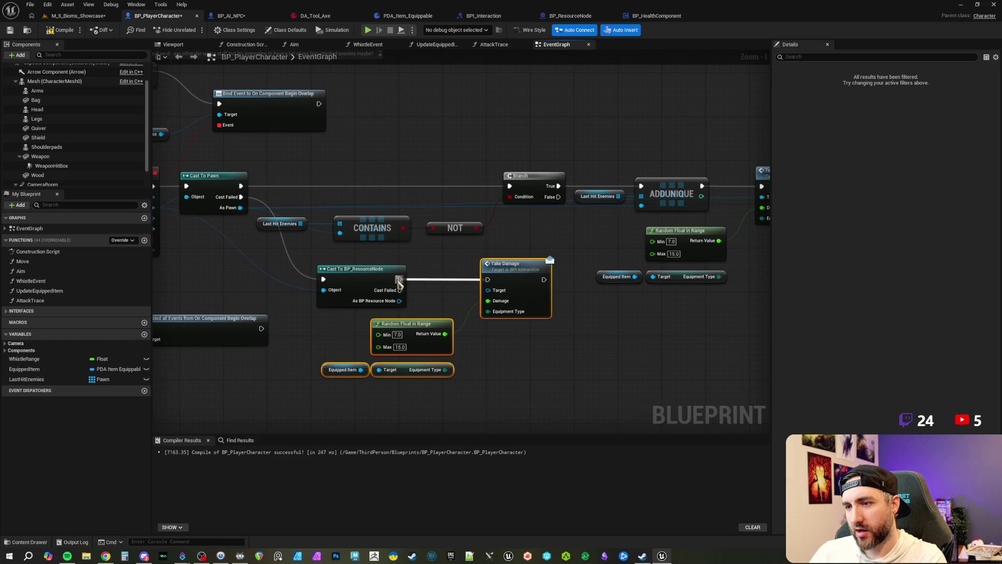
mouse_move(317, 212)
left_mouse_down()
mouse_move(397, 251)
mouse_move(517, 263)
left_mouse_up()
left_click(459, 179)
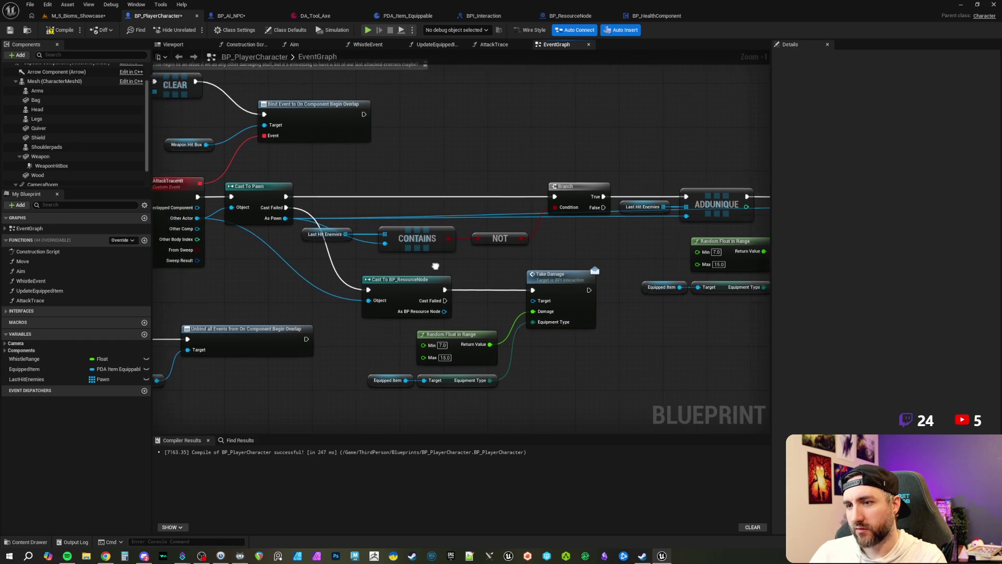